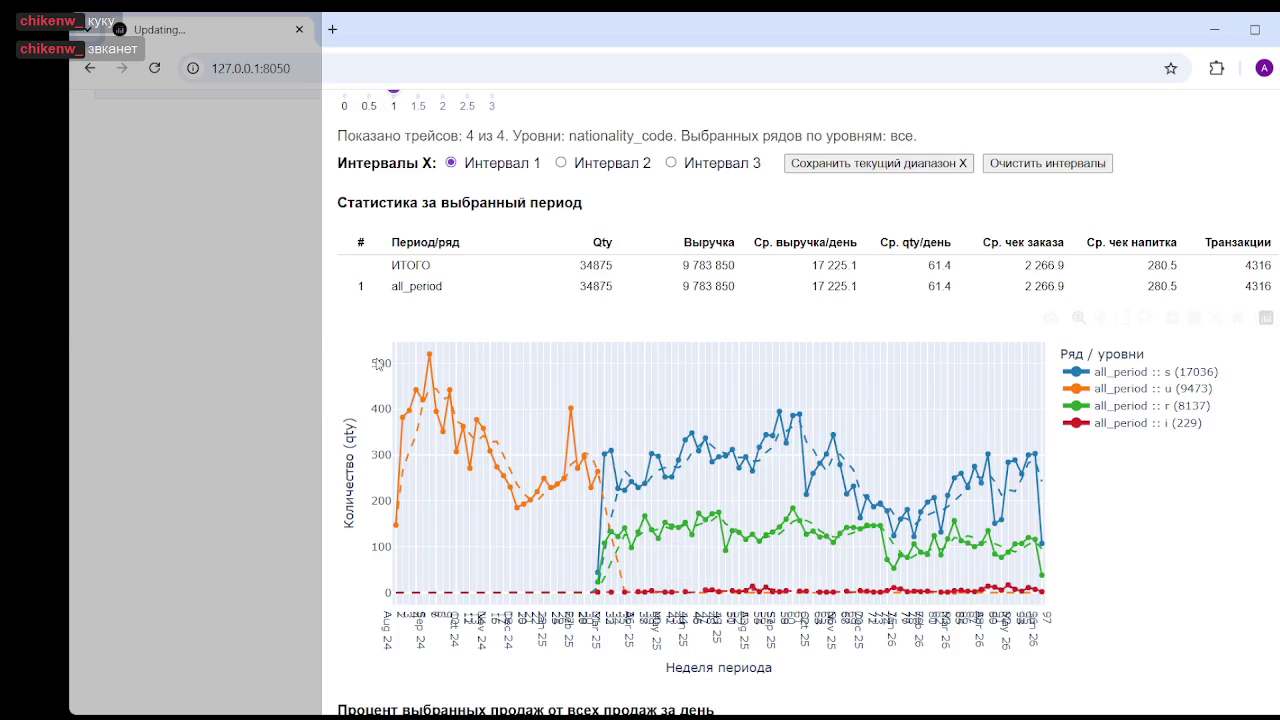
# - Limit the 'Ряды уровня 1' series to nationality s (17036) only
pyautogui.scroll(5, 493, 200)
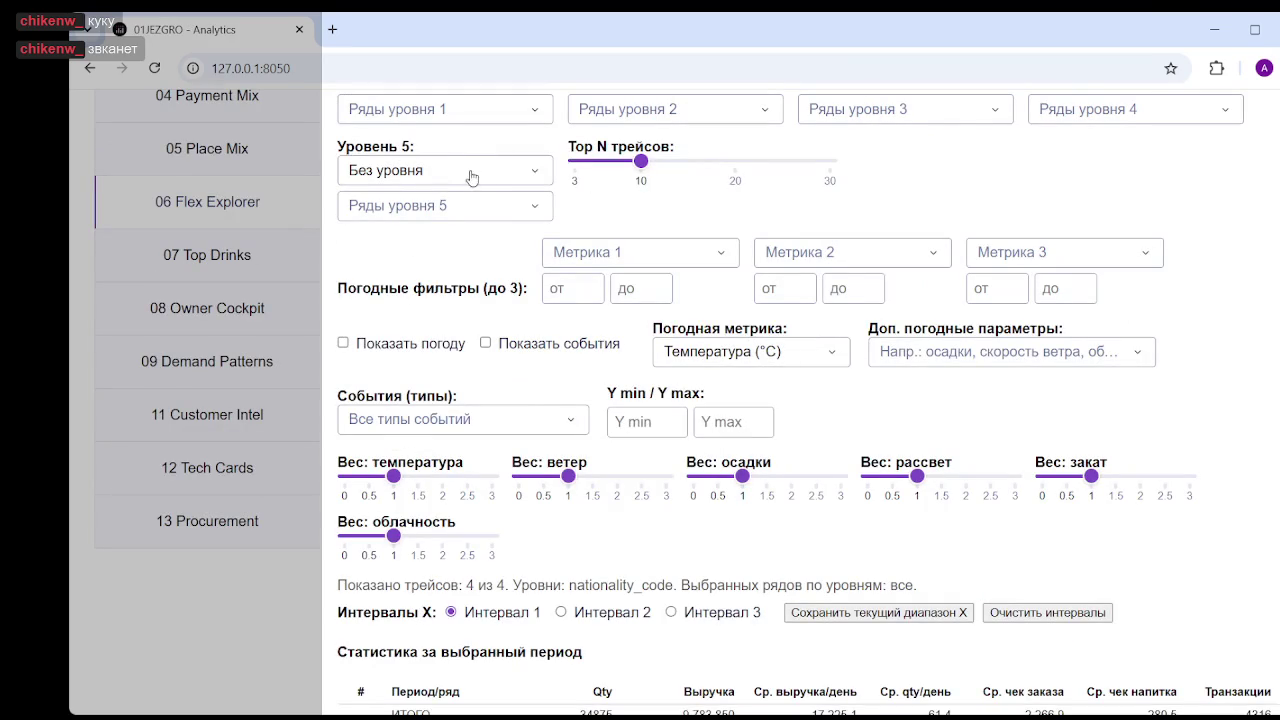
pyautogui.scroll(3, 427, 260)
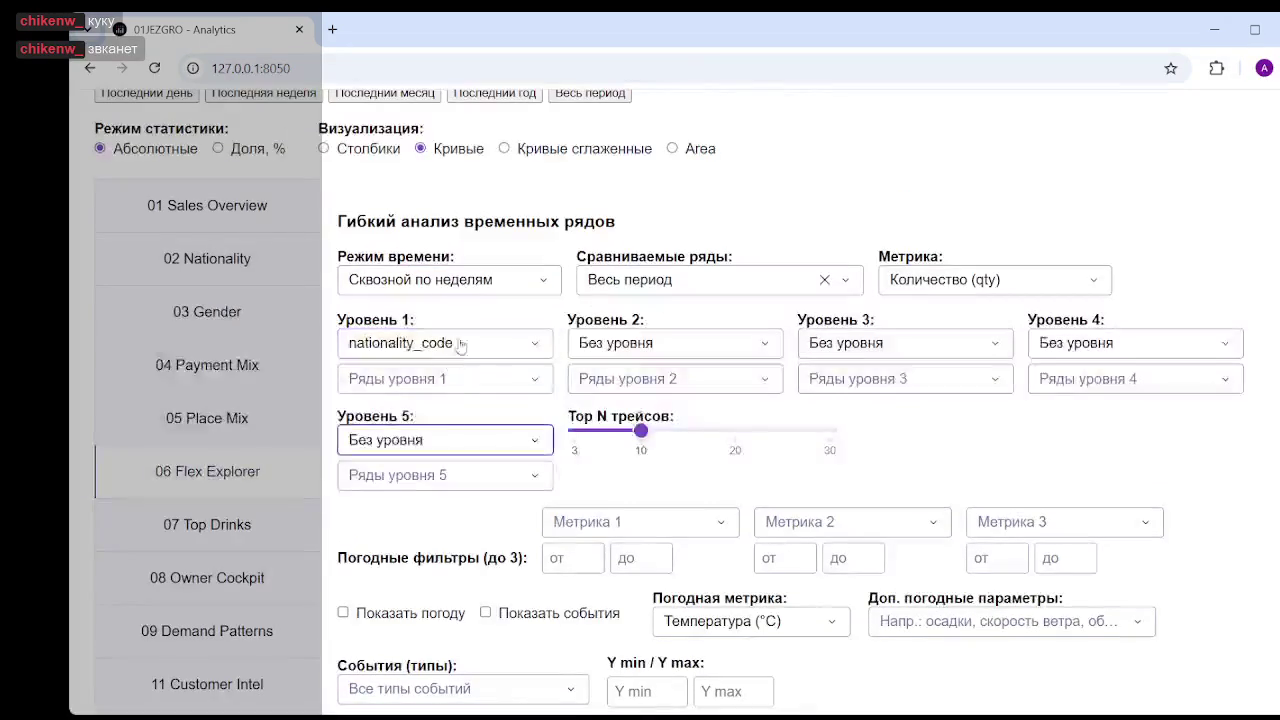
pyautogui.click(462, 379)
pyautogui.click(391, 482)
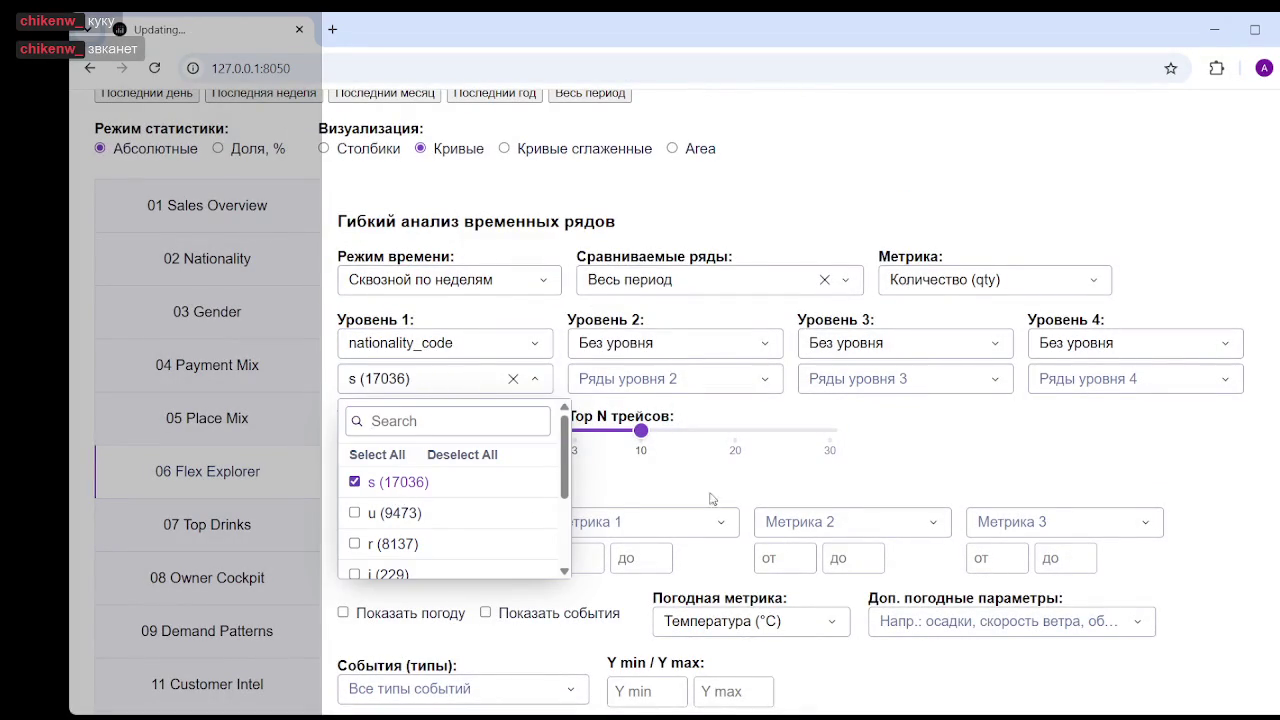
# - Tick 'Показать погоду' and view the temperature correlation chart showing r=-0.62
pyautogui.scroll(-1, 398, 606)
pyautogui.click(378, 524)
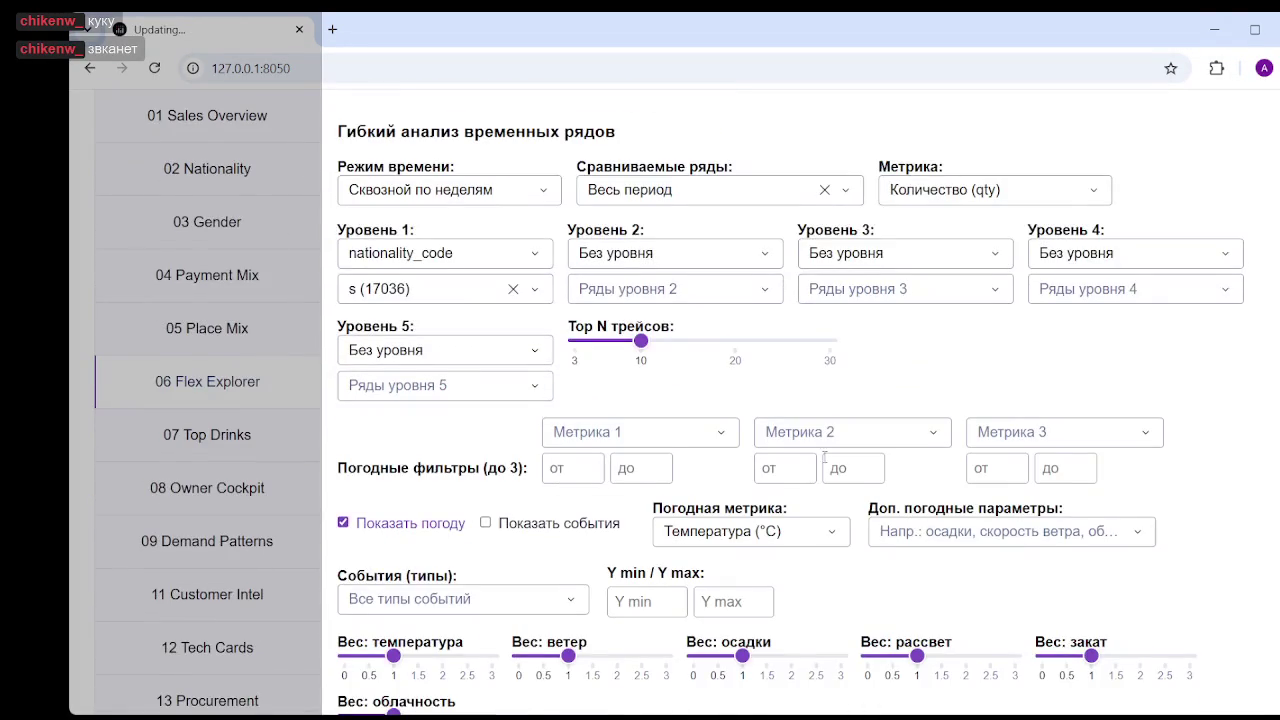
pyautogui.scroll(-3, 800, 480)
pyautogui.scroll(-10, 825, 455)
pyautogui.scroll(-3, 775, 445)
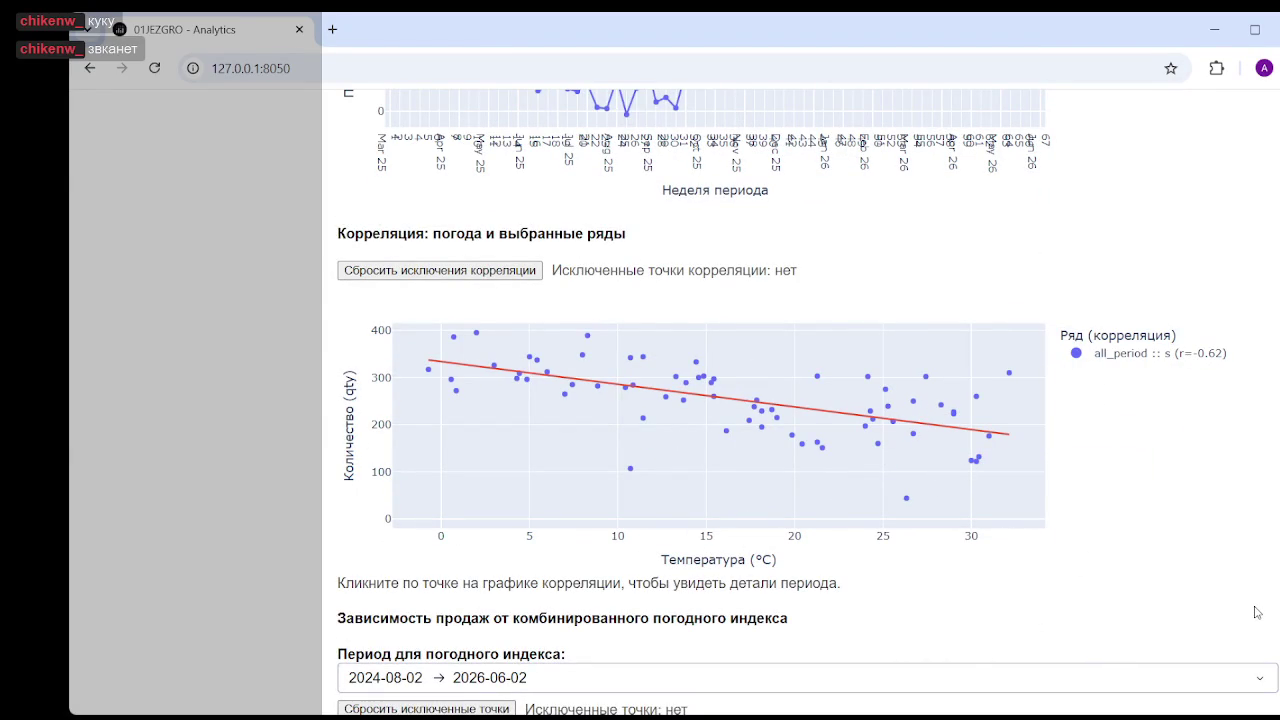
pyautogui.moveTo(1040, 540)
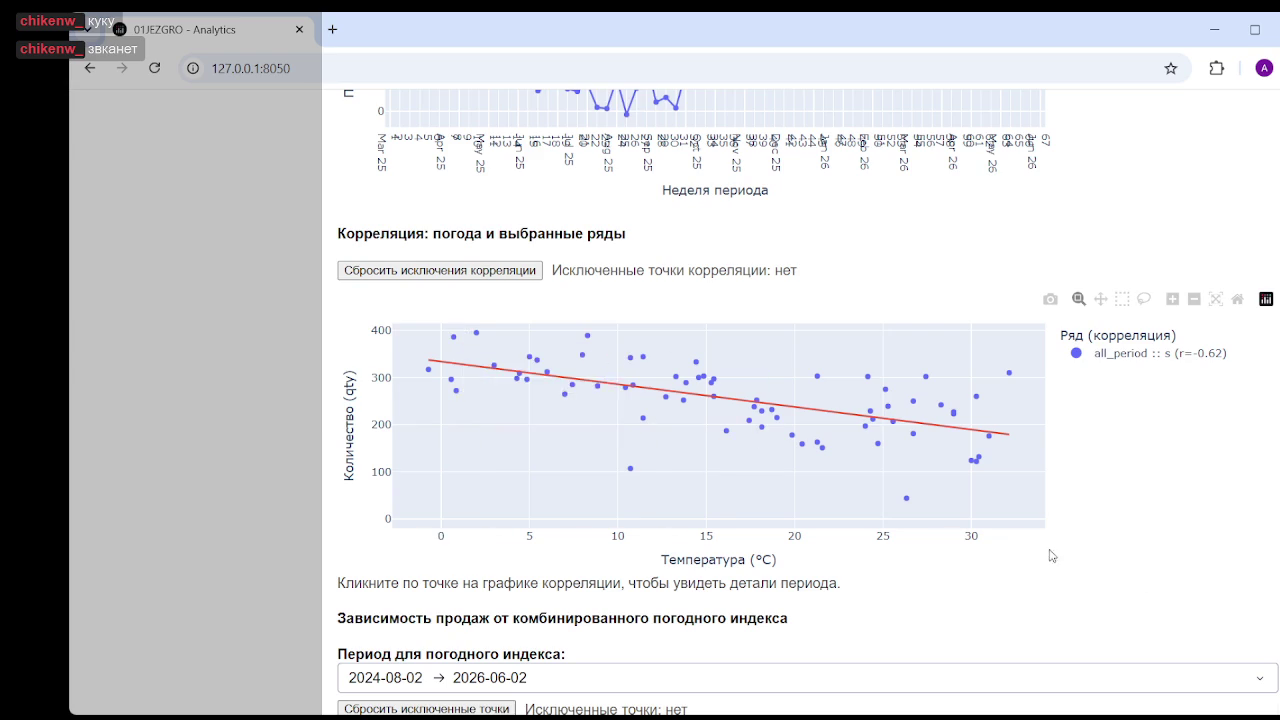
# - Clear the nationality s selection from the 'Ряды уровня 1' filter
pyautogui.scroll(5, 963, 537)
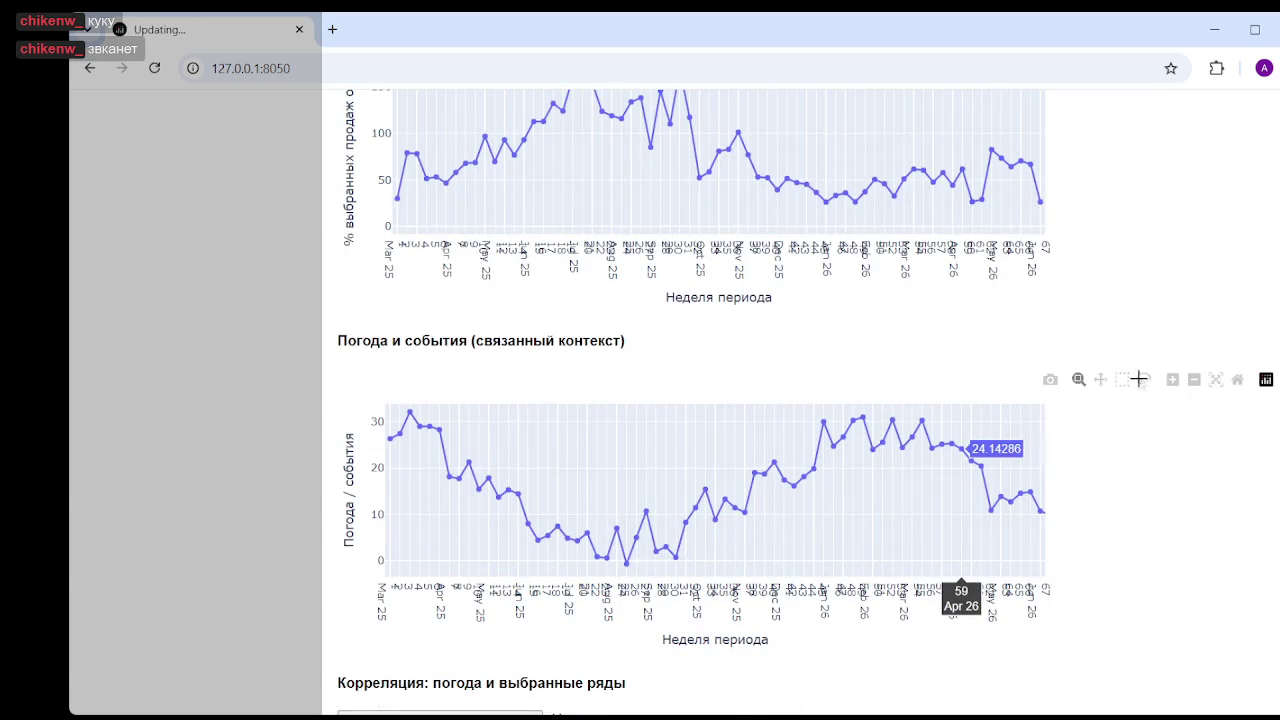
pyautogui.scroll(10, 1000, 380)
pyautogui.scroll(4, 546, 272)
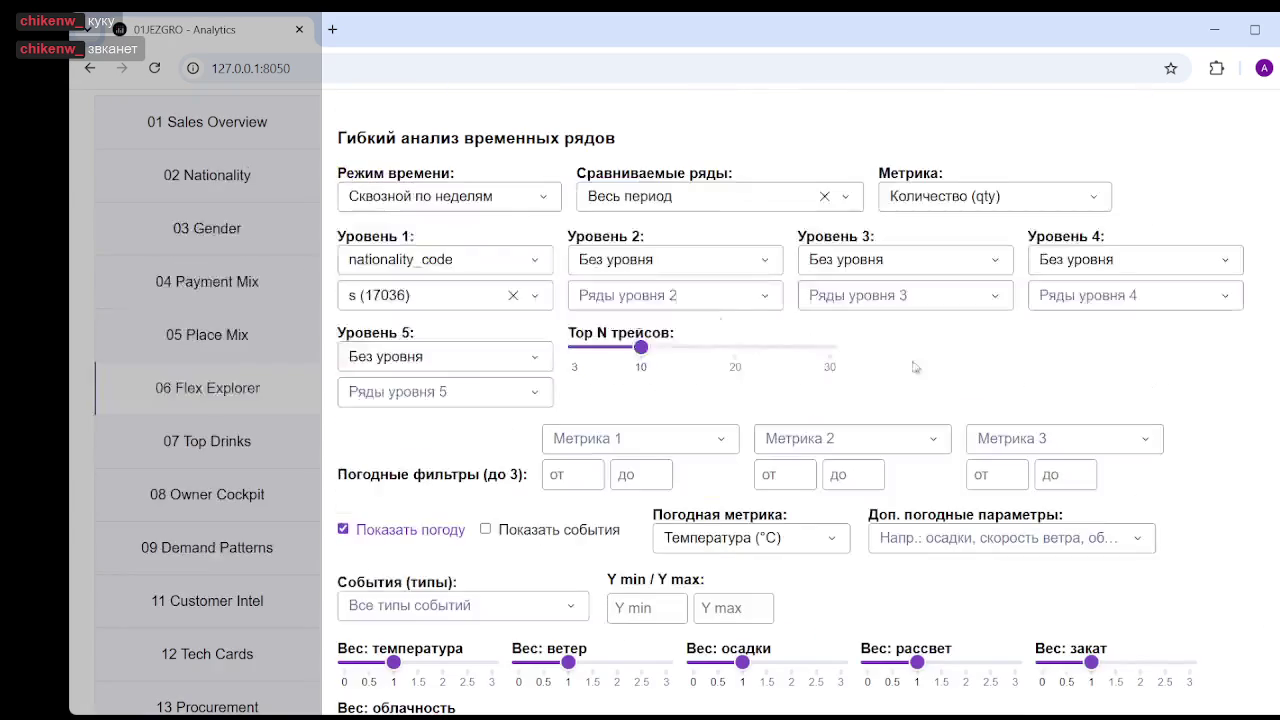
pyautogui.click(525, 298)
pyautogui.click(513, 296)
pyautogui.click(927, 411)
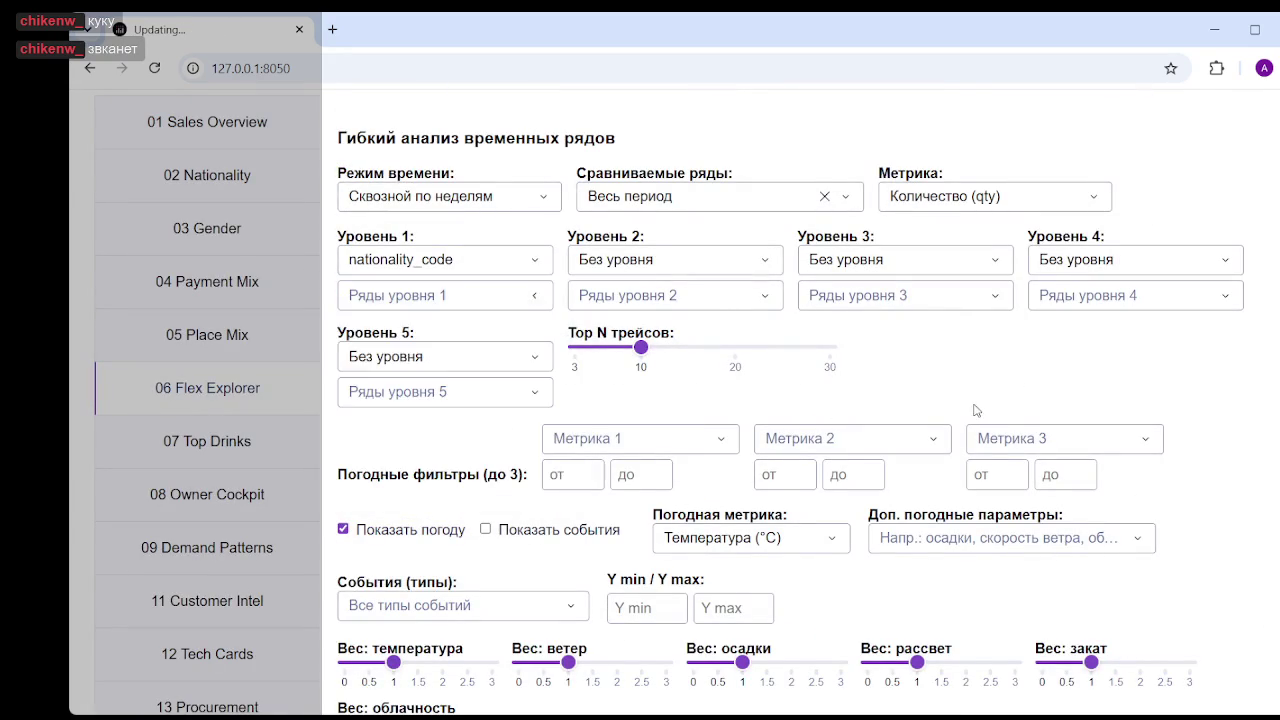
# - Review the charts for all four series: s 0.69, u 0.55, r 0.41, i 0.10
pyautogui.scroll(-10, 995, 382)
pyautogui.scroll(-9, 994, 486)
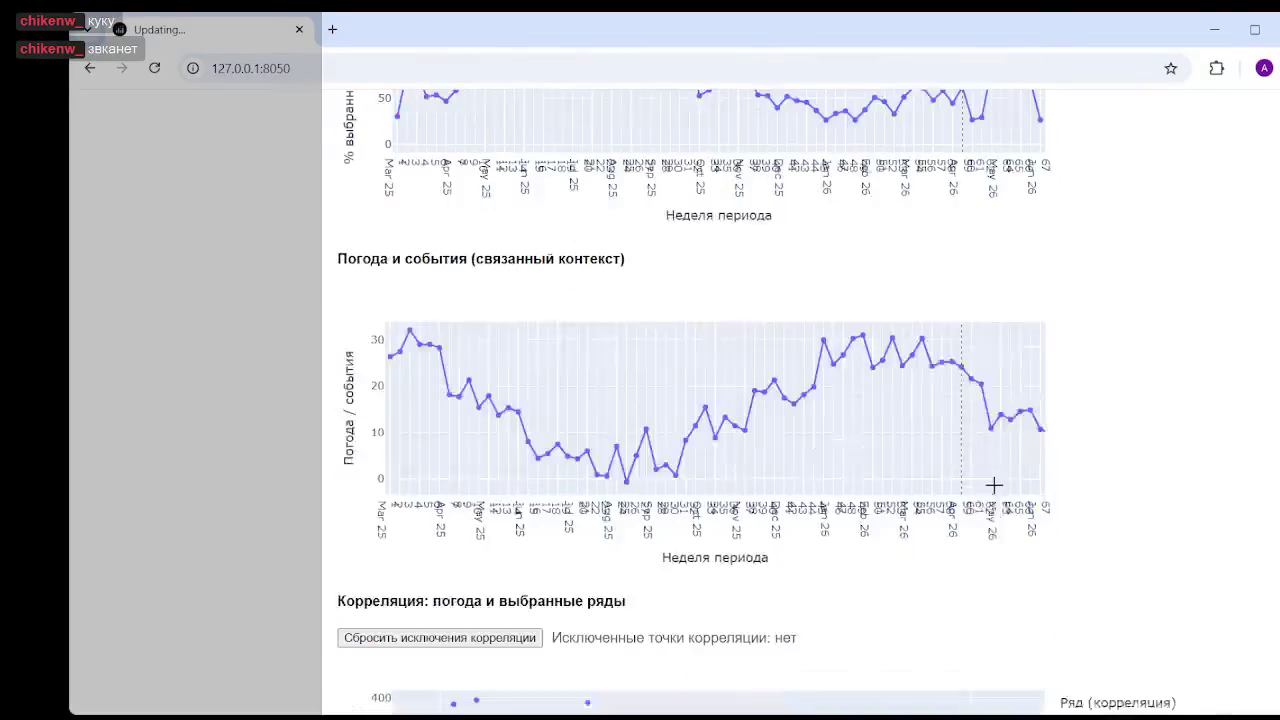
pyautogui.scroll(-4, 994, 497)
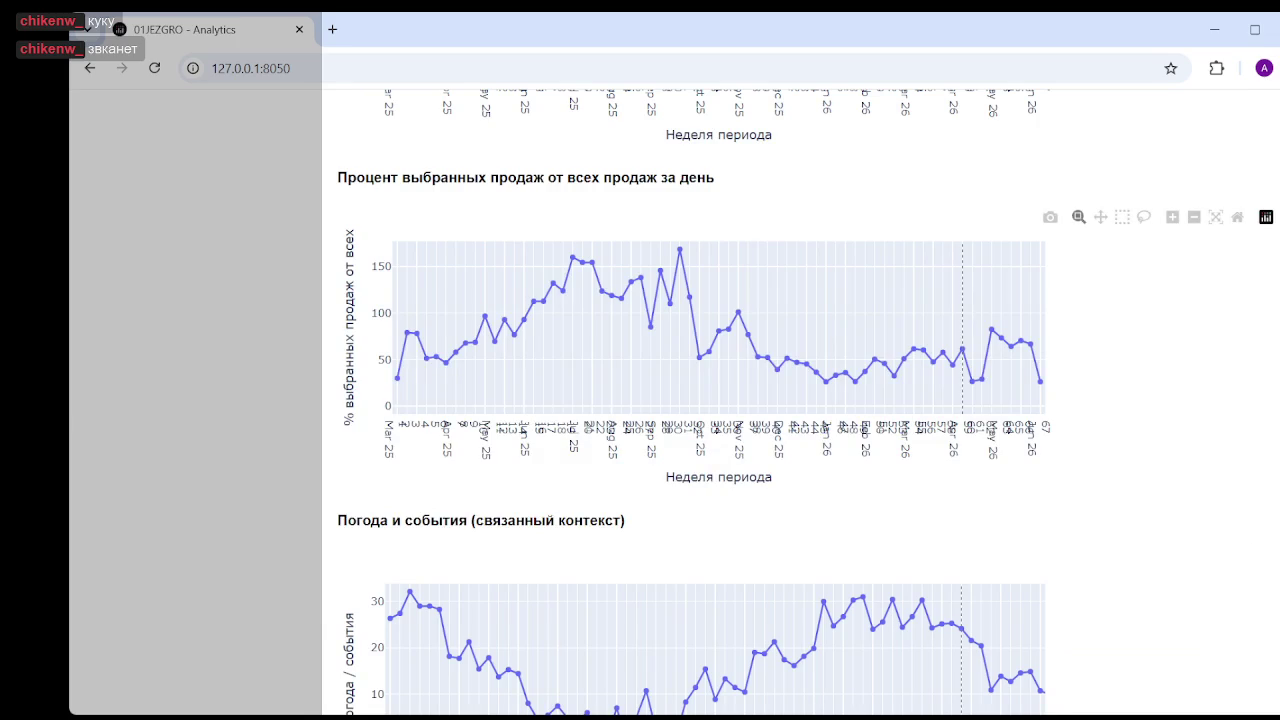
pyautogui.scroll(4, 1227, 586)
pyautogui.scroll(5, 1227, 586)
pyautogui.scroll(2, 1227, 586)
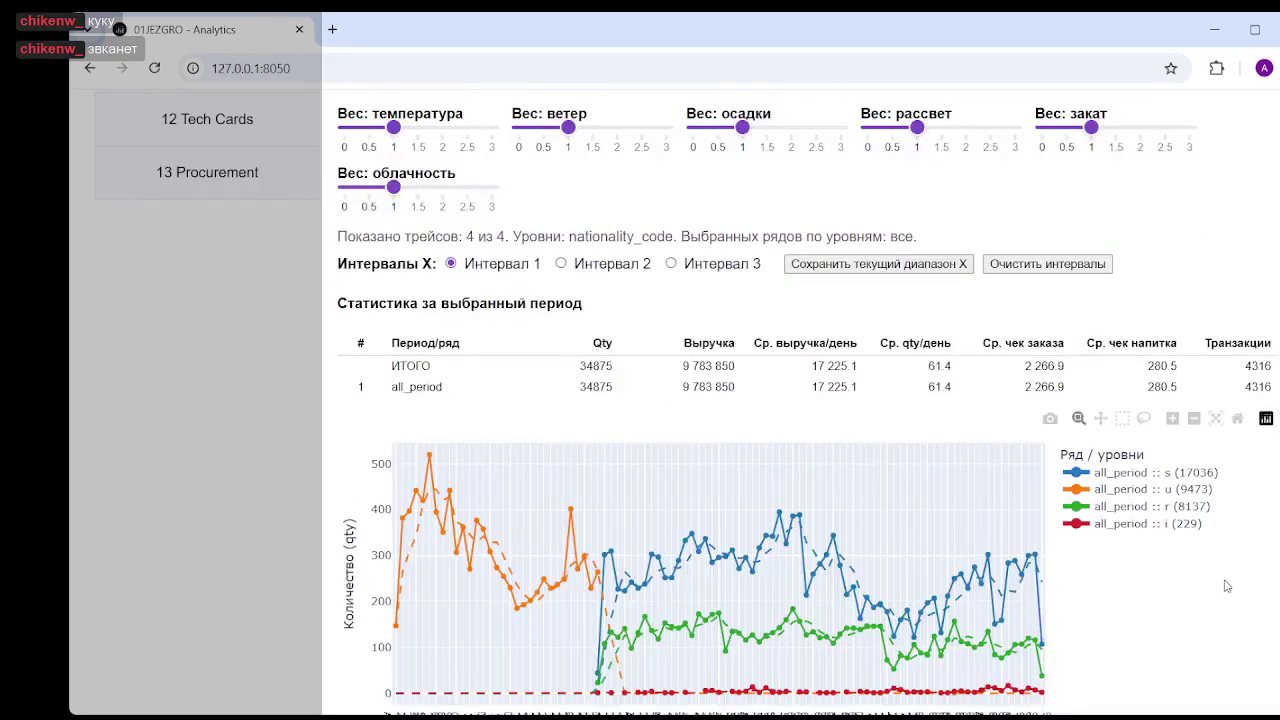
pyautogui.scroll(-5, 1250, 540)
pyautogui.scroll(-10, 1250, 540)
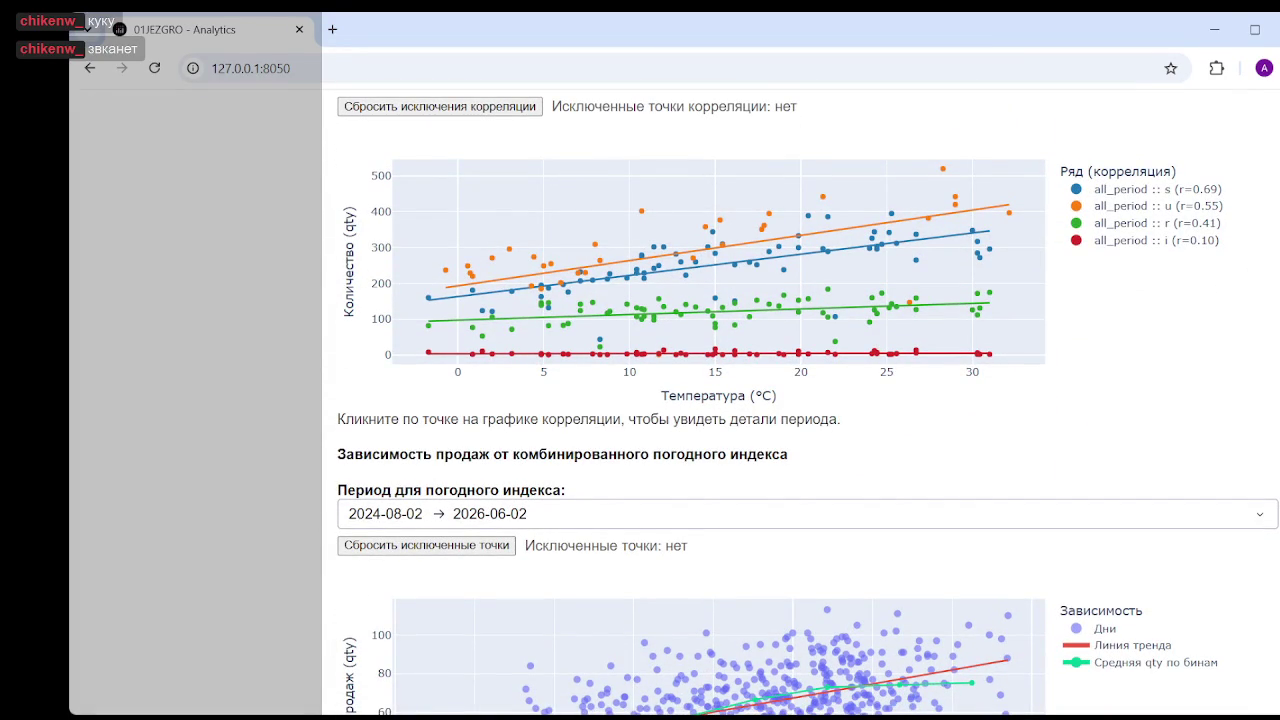
pyautogui.scroll(20, 620, 222)
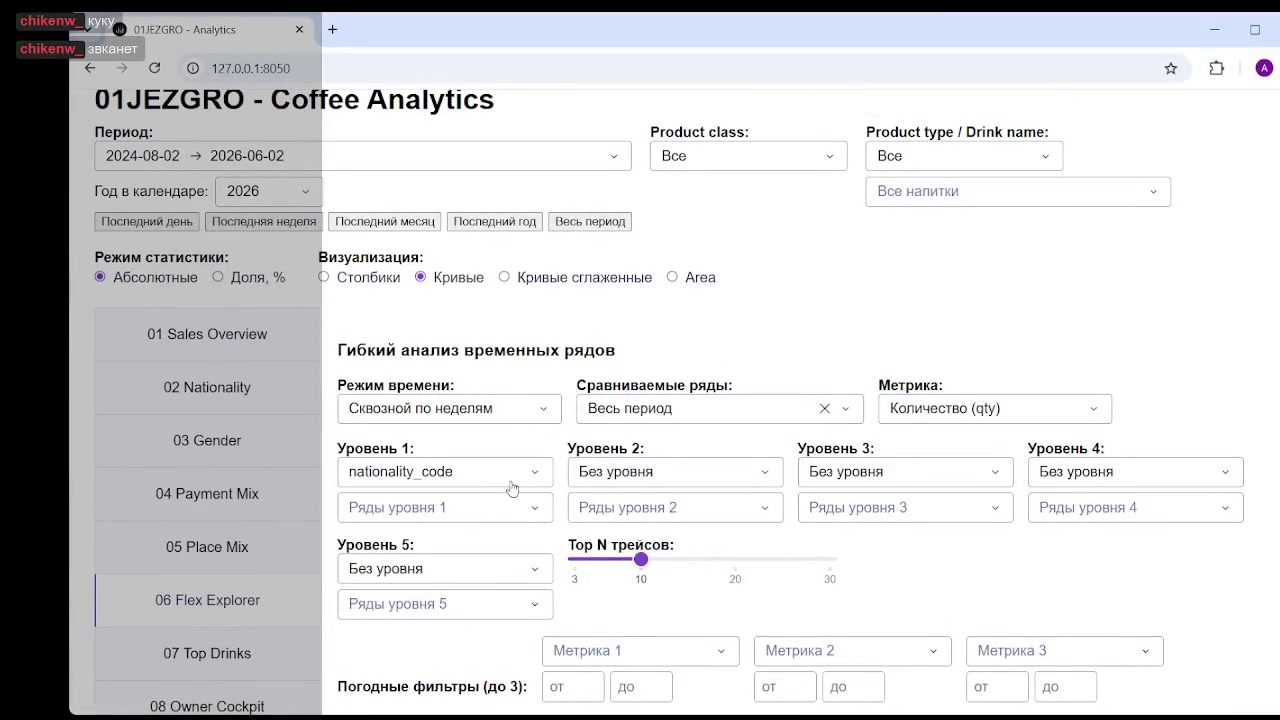
# - Filter the 'Ряды уровня 1' series to nationalities s (17036) and r (8137)
pyautogui.click(510, 516)
pyautogui.click(388, 612)
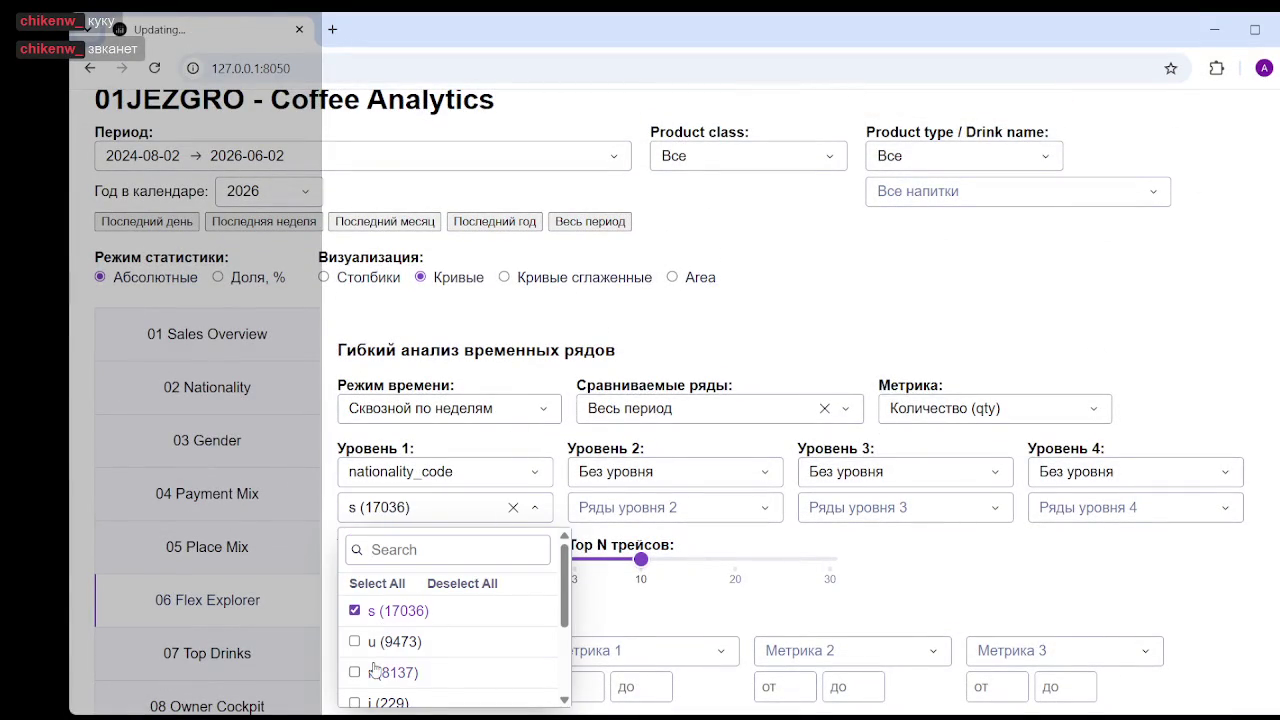
pyautogui.click(370, 673)
pyautogui.click(1148, 558)
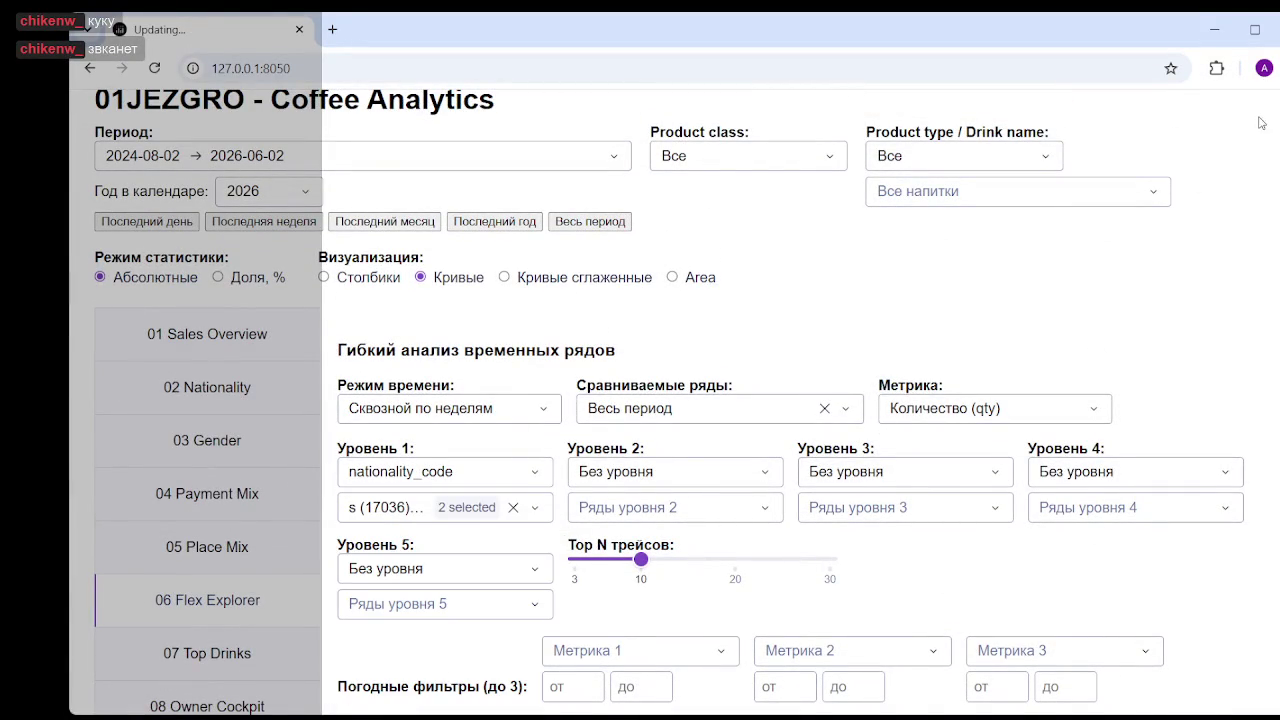
# - Inspect the correlation chart showing r=-0.62 for s and r=-0.41 for r
pyautogui.scroll(-3, 700, 400)
pyautogui.scroll(-10, 700, 400)
pyautogui.scroll(-3, 700, 400)
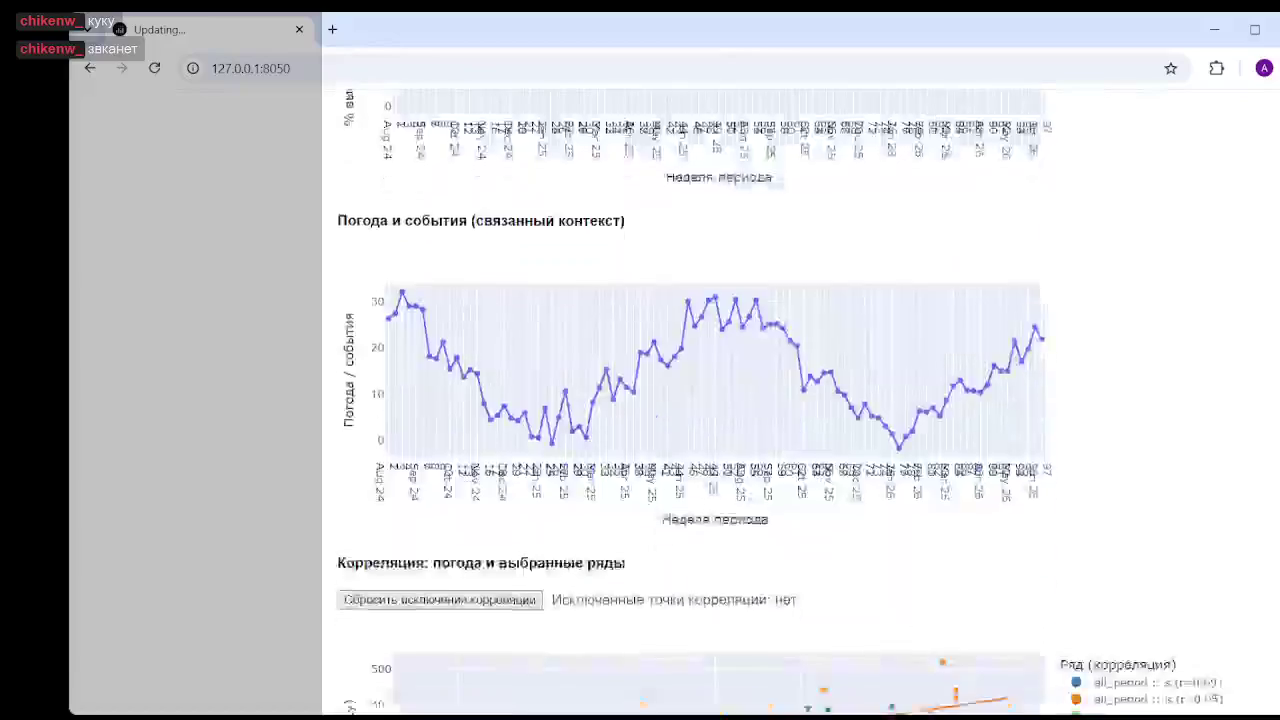
pyautogui.scroll(-3, 700, 400)
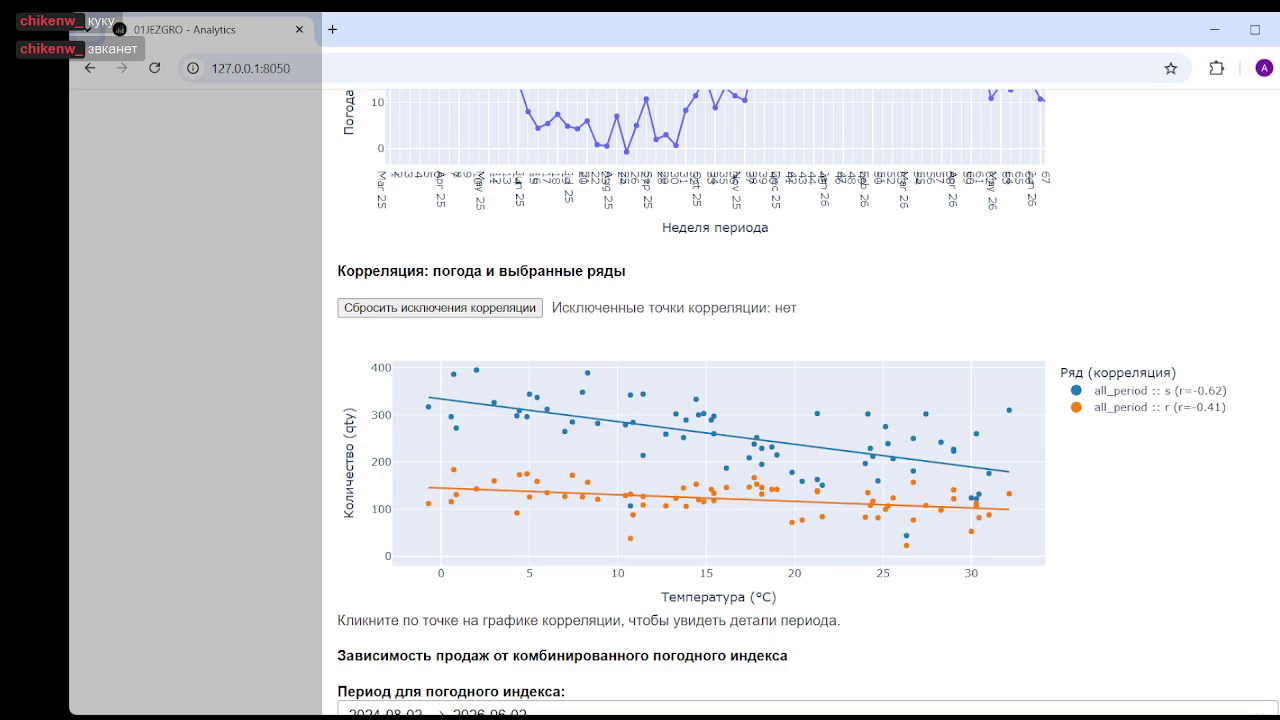
pyautogui.scroll(10, 498, 598)
pyautogui.scroll(10, 498, 598)
pyautogui.scroll(5, 498, 598)
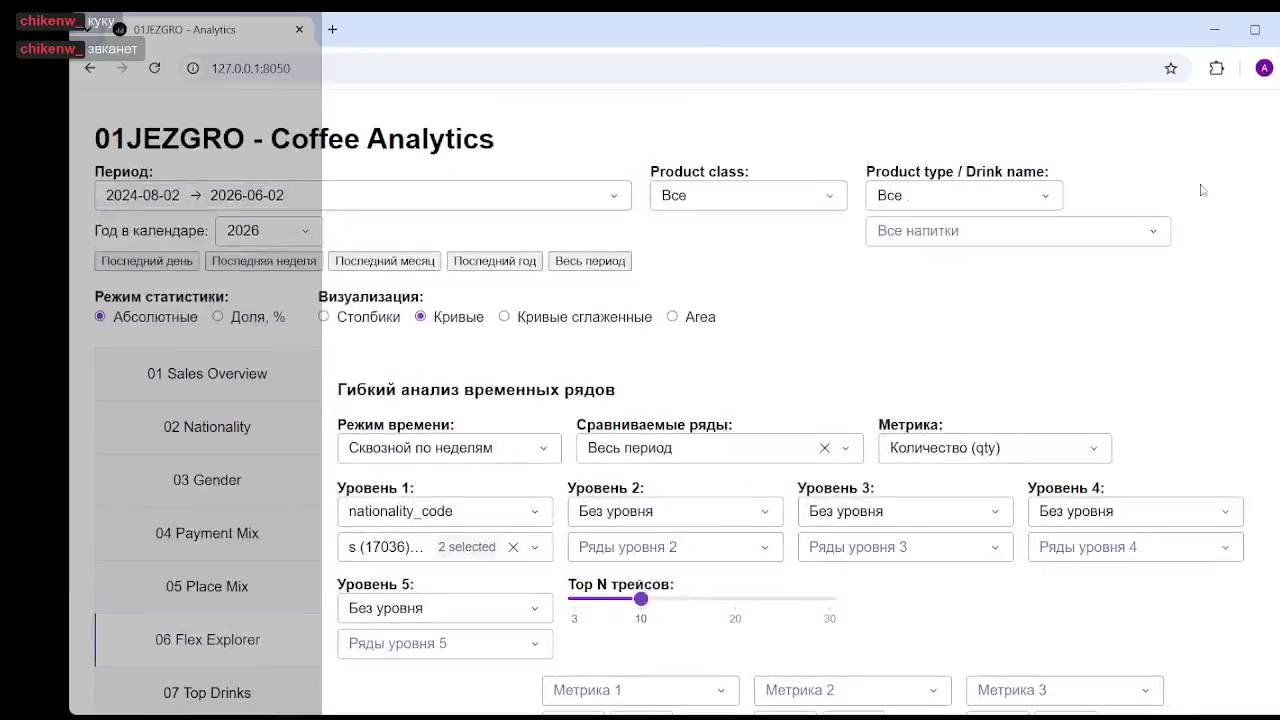
# - Add nationality i (229) to the comparison and view its correlation
pyautogui.click(537, 548)
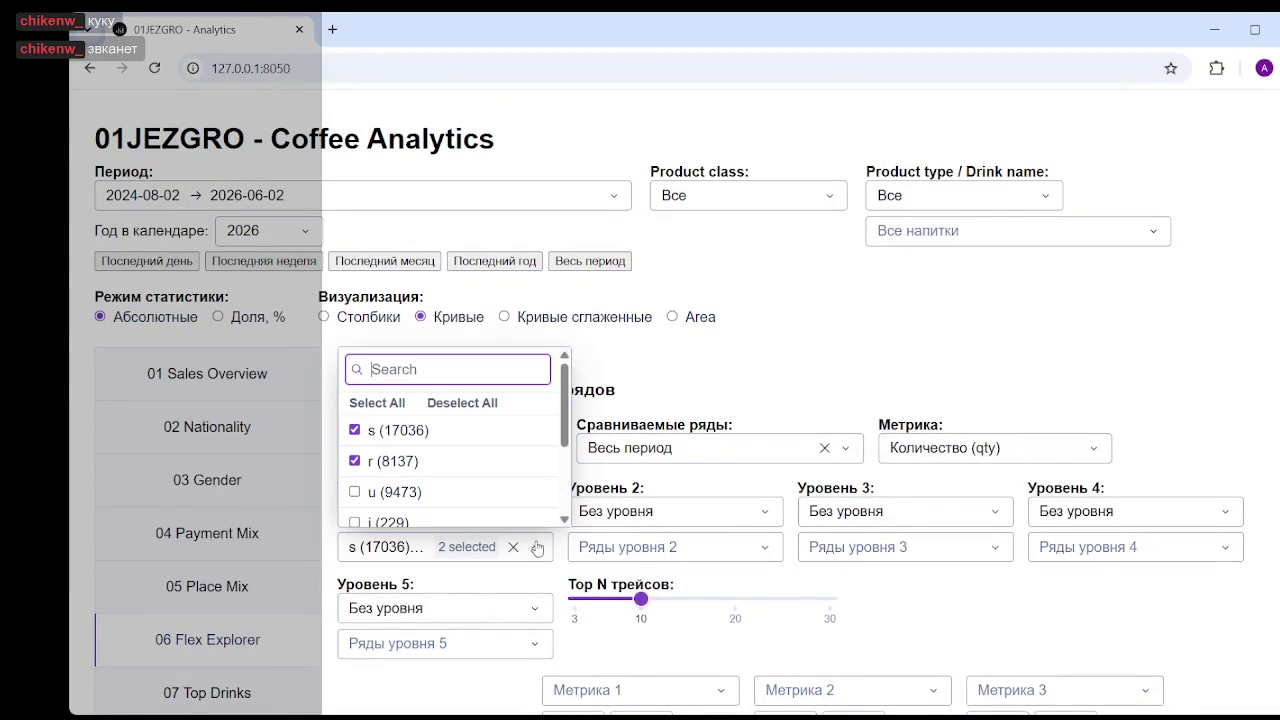
pyautogui.click(355, 522)
pyautogui.click(1138, 600)
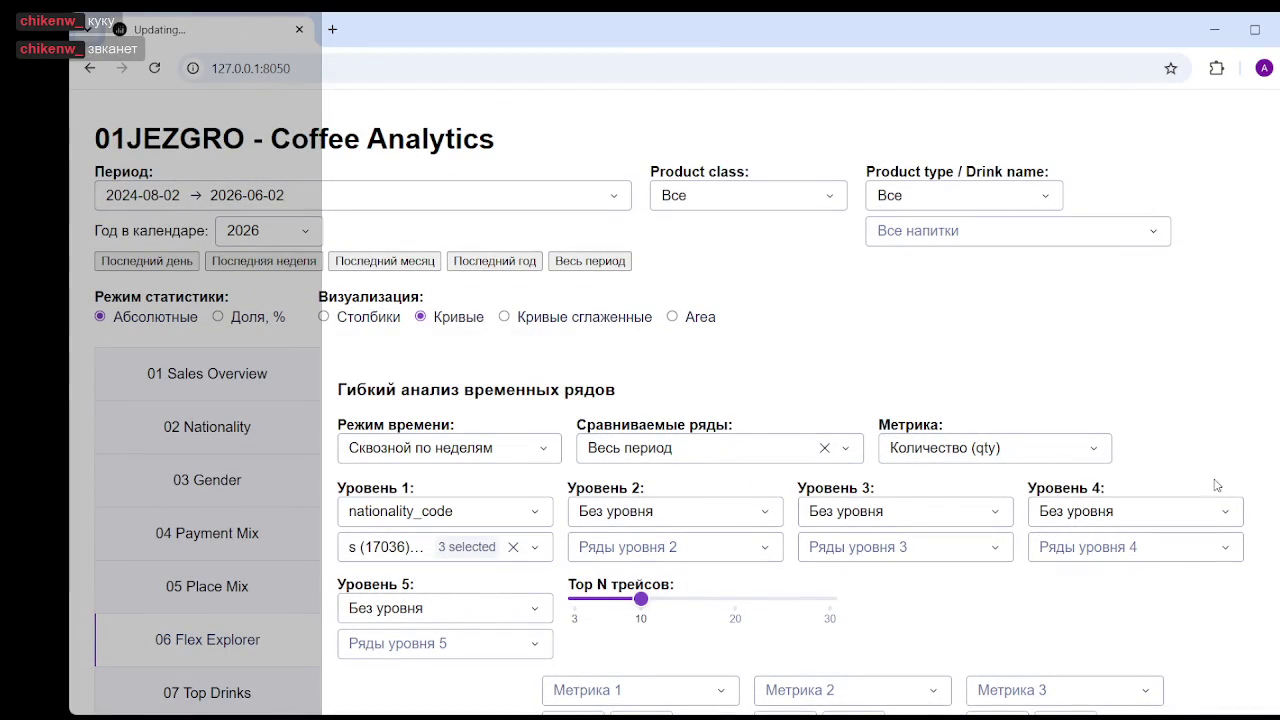
pyautogui.scroll(-6, 1160, 510)
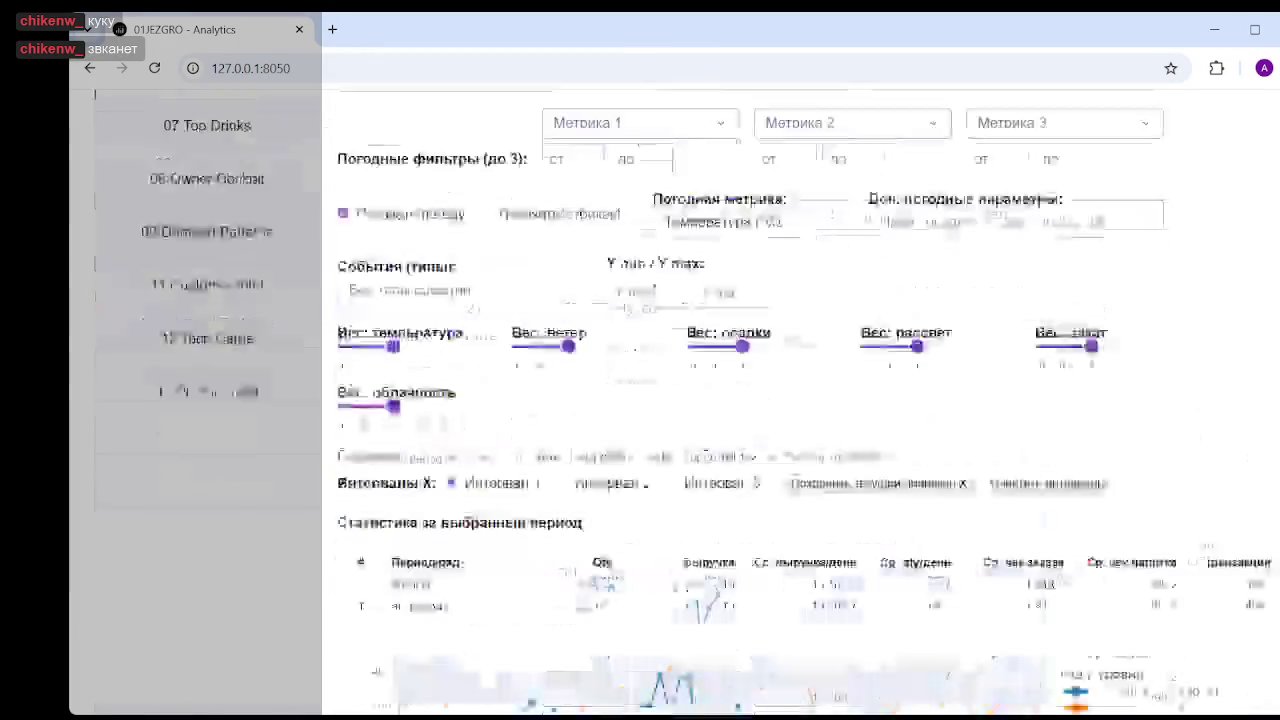
pyautogui.scroll(-10, 1160, 510)
pyautogui.scroll(-7, 1160, 510)
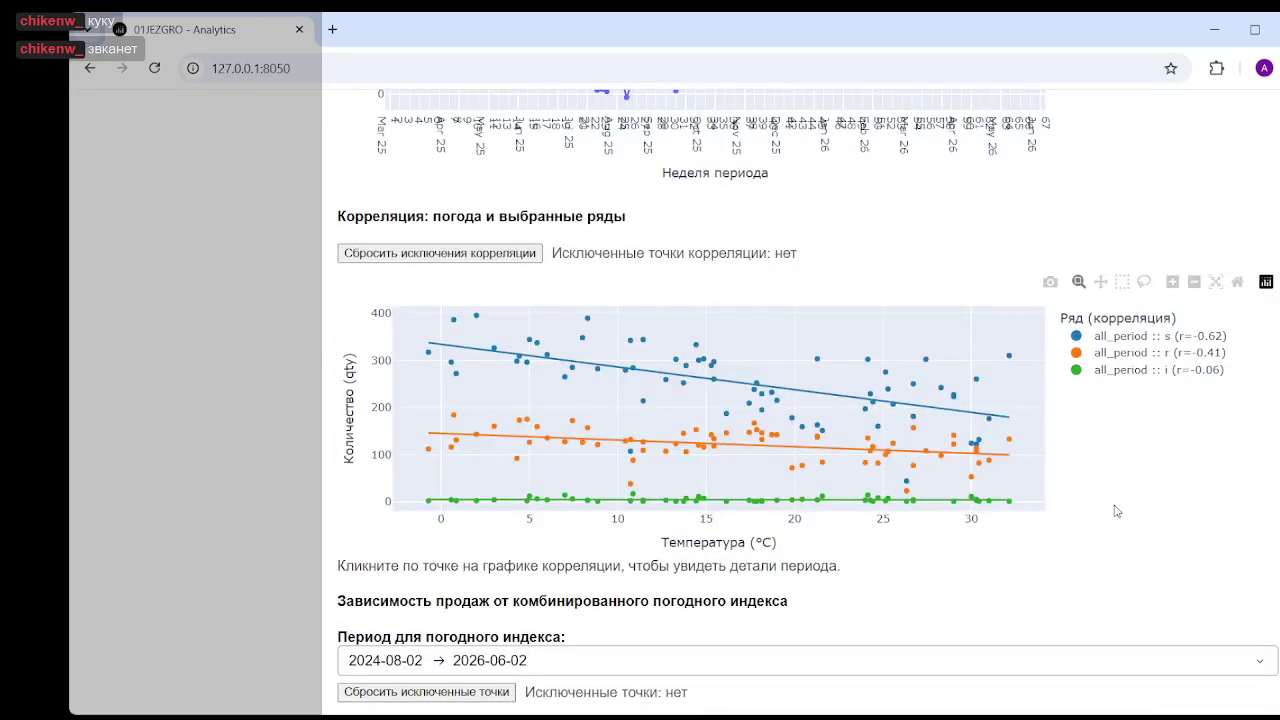
pyautogui.scroll(15, 501, 544)
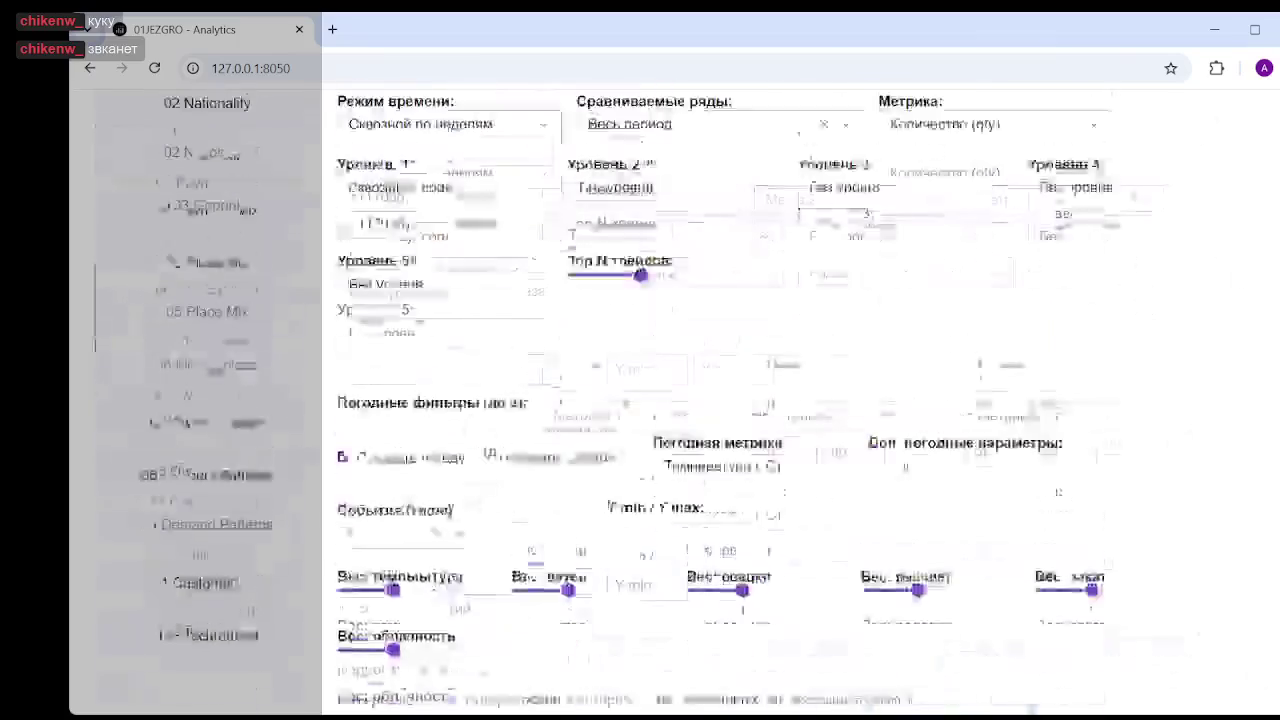
pyautogui.scroll(8, 501, 544)
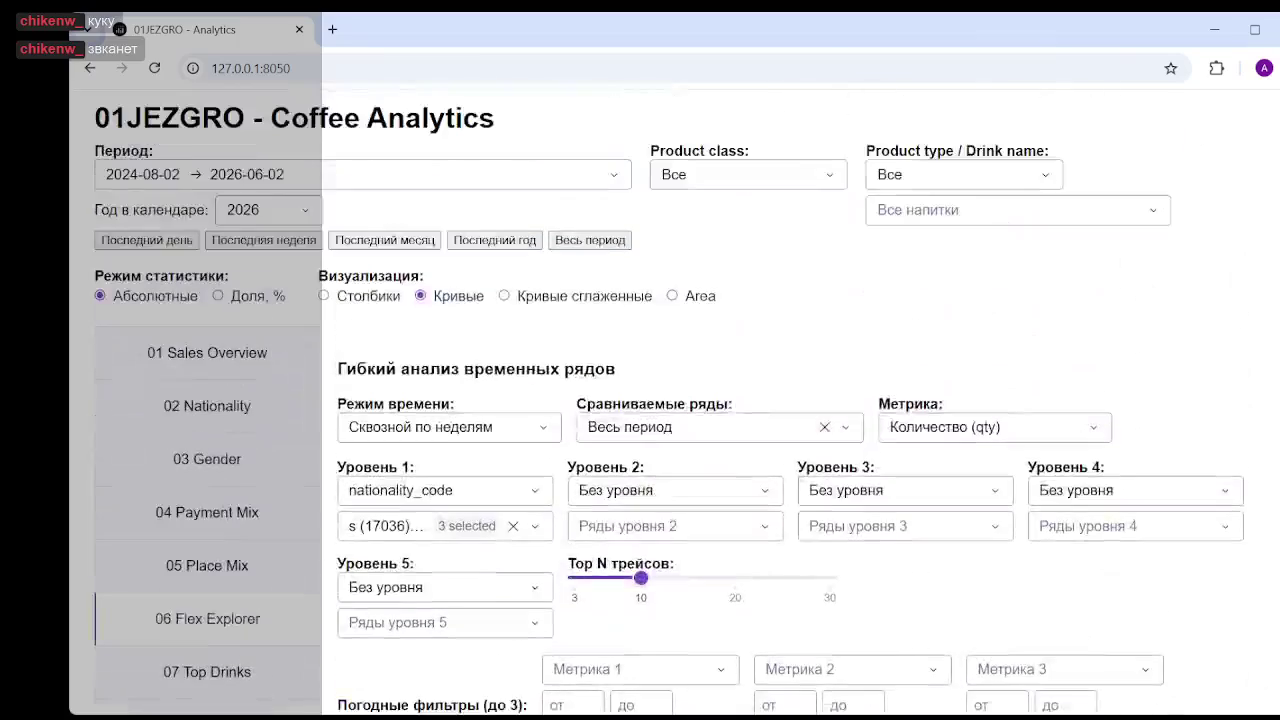
# - Clear the nationality filter so all four series (s, u, r, i) return
pyautogui.click(513, 526)
pyautogui.click(1005, 579)
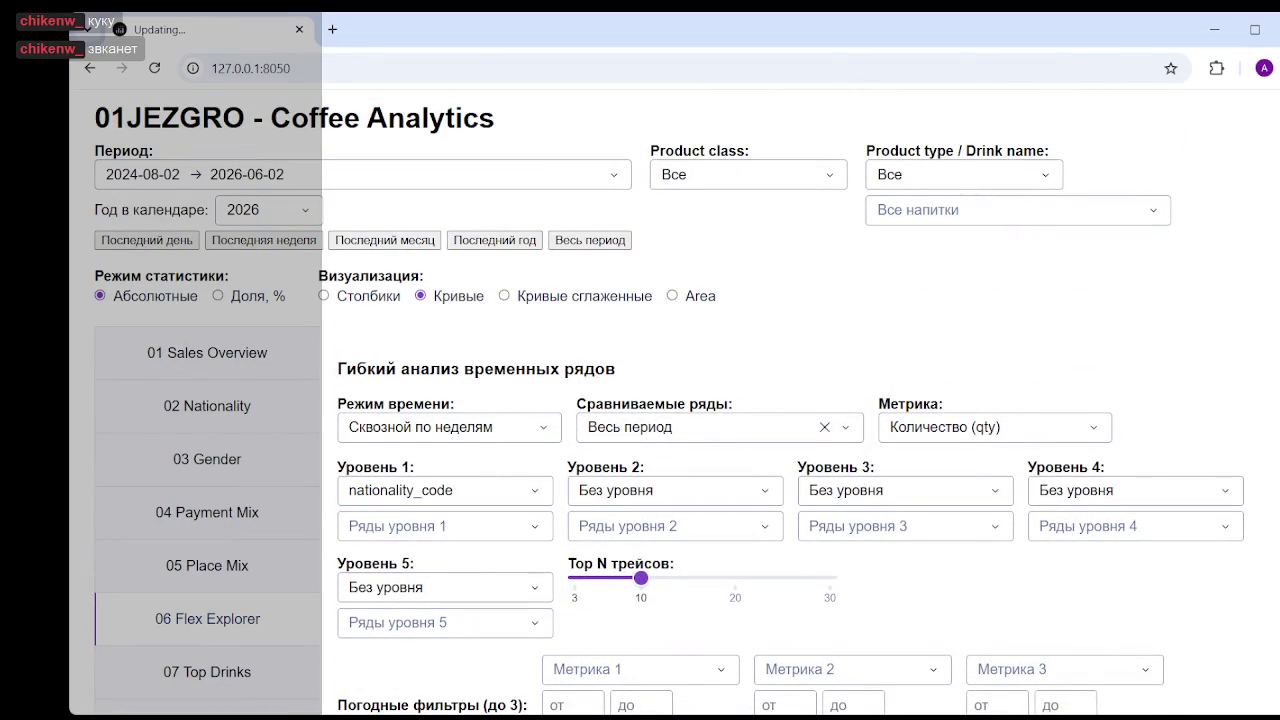
pyautogui.scroll(-15, 441, 312)
pyautogui.scroll(-5, 441, 312)
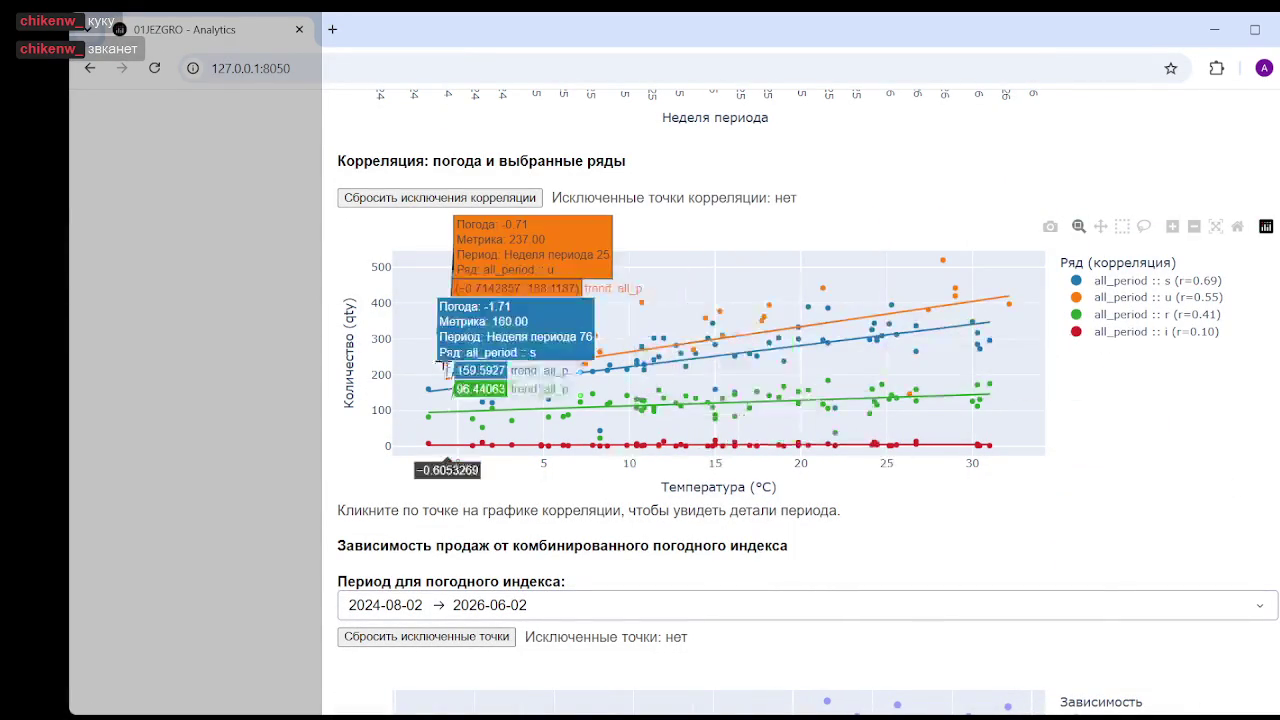
# - Hide the u, r and i points so only series s (r=0.69) shows
pyautogui.click(1156, 299)
pyautogui.click(1150, 314)
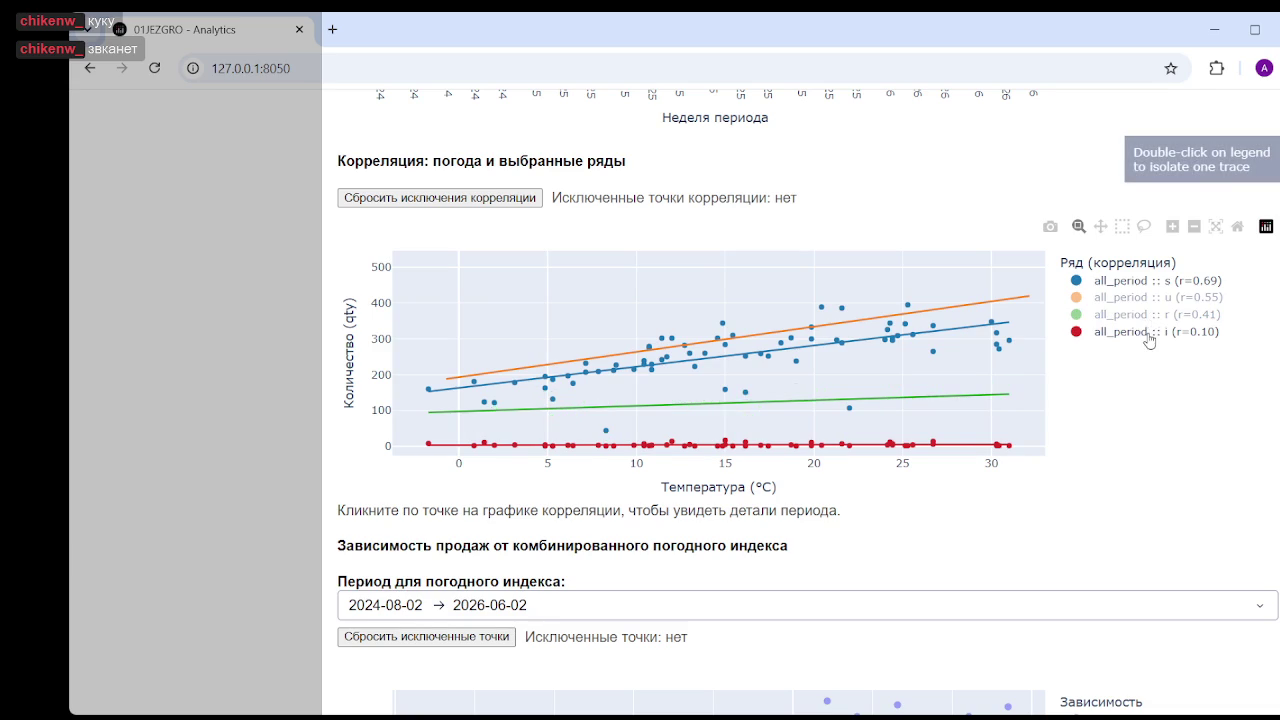
pyautogui.click(1147, 333)
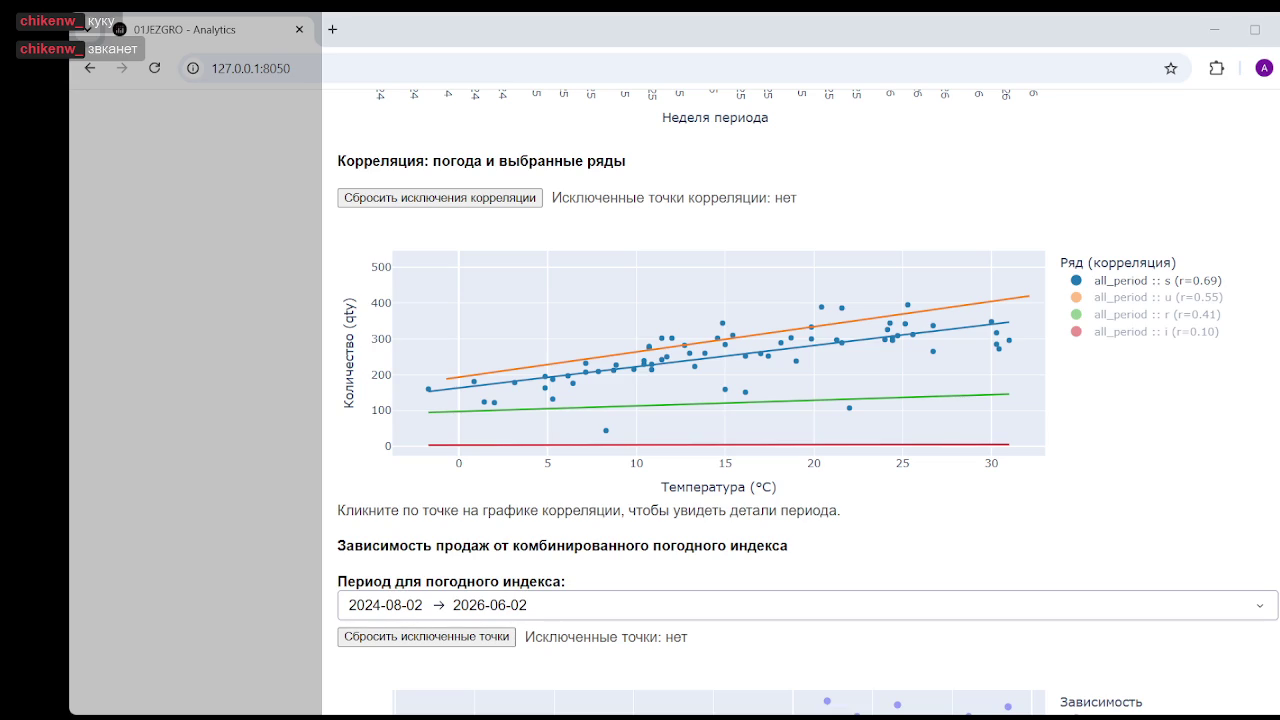
pyautogui.moveTo(849, 408)
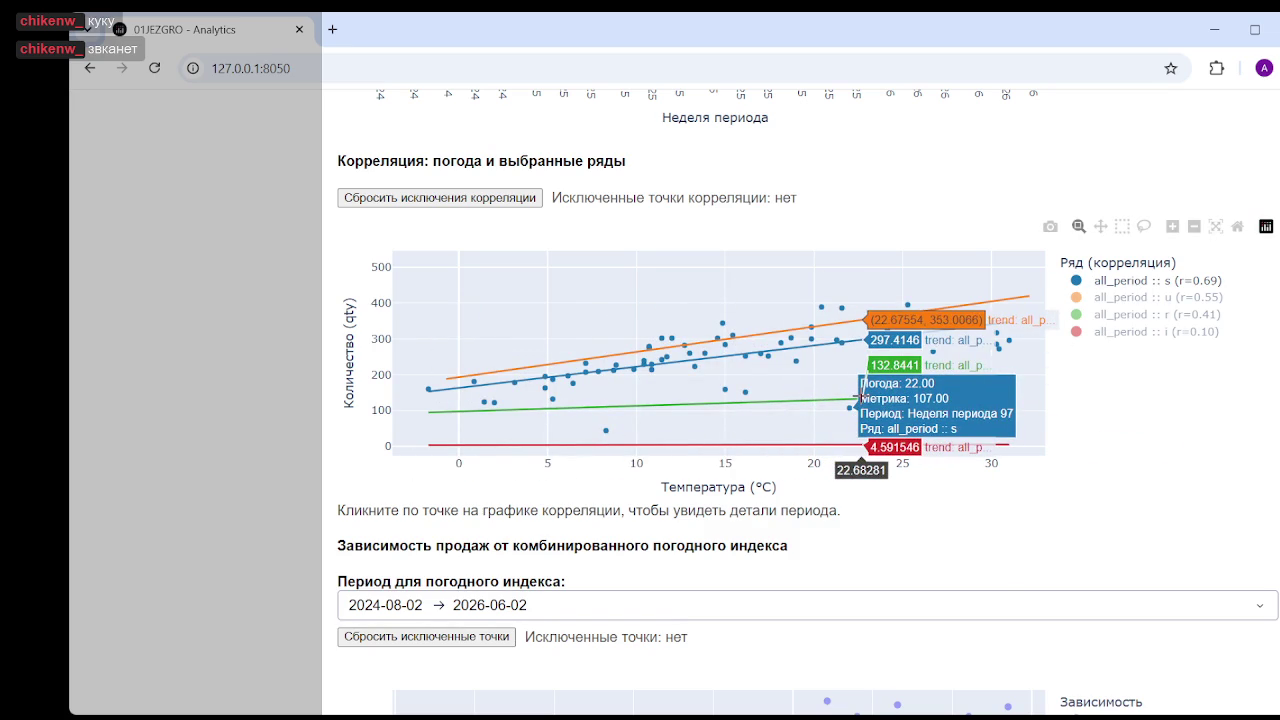
pyautogui.moveTo(725, 392)
pyautogui.scroll(1, 295, 101)
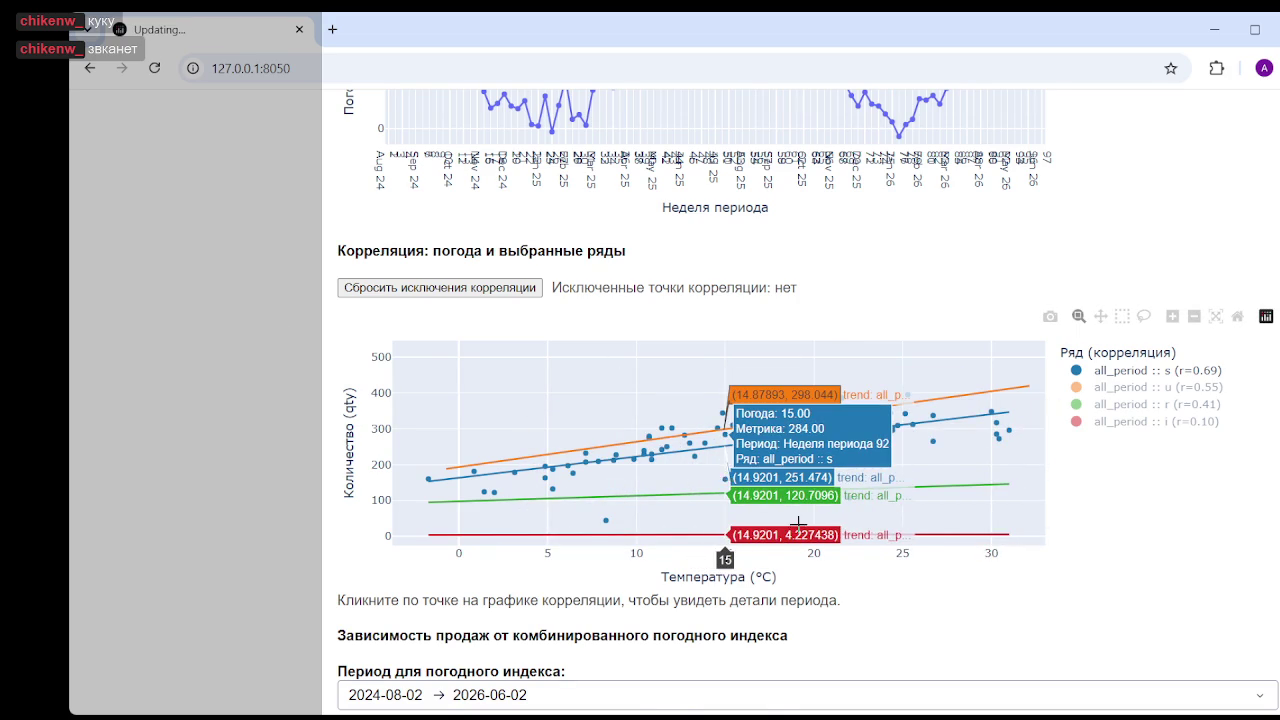
# - Exclude week 92 points, zoom to about 9–27 °C and back, then reset all exclusions
pyautogui.click(724, 480)
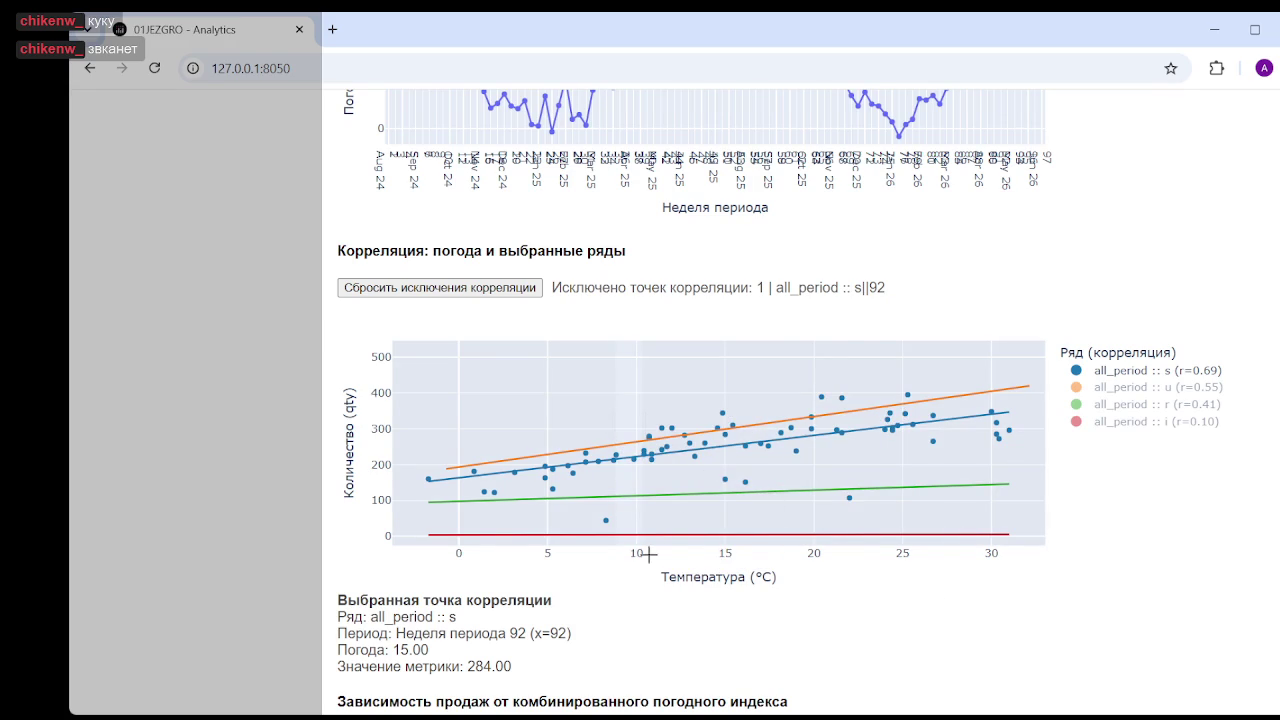
pyautogui.moveTo(622, 545); pyautogui.dragTo(935, 430)
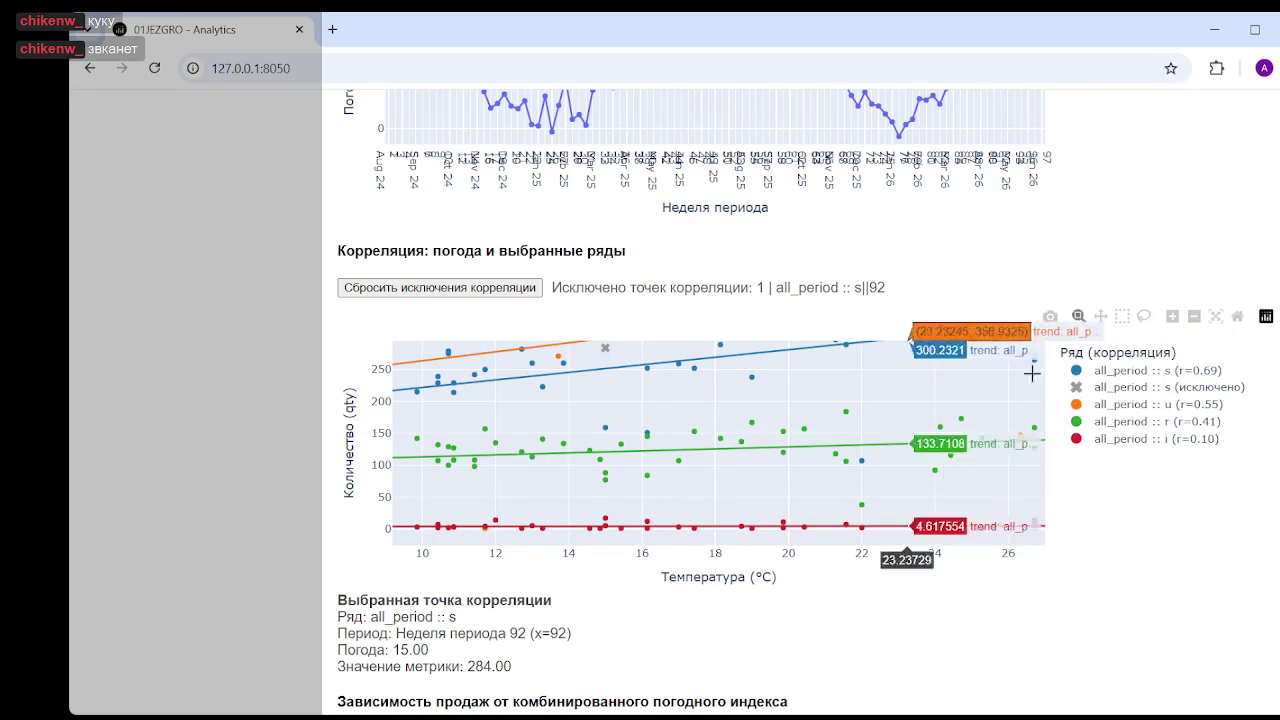
pyautogui.click(1216, 316)
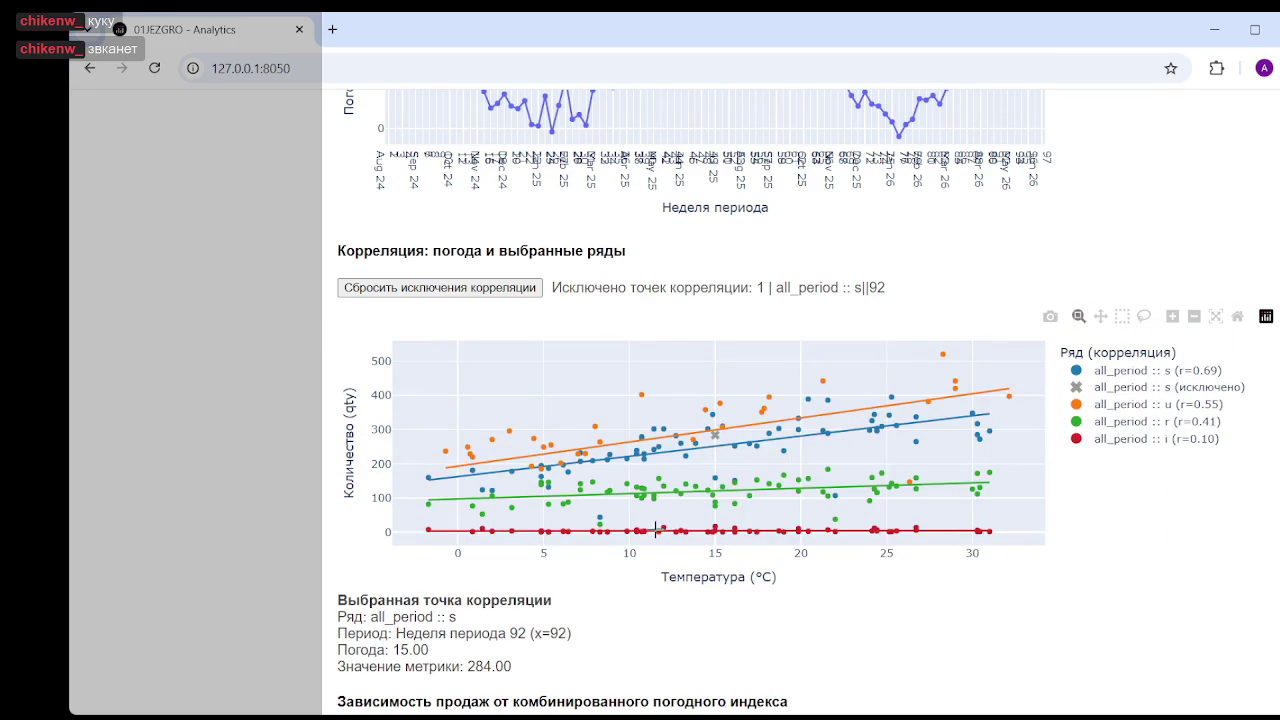
pyautogui.click(716, 529)
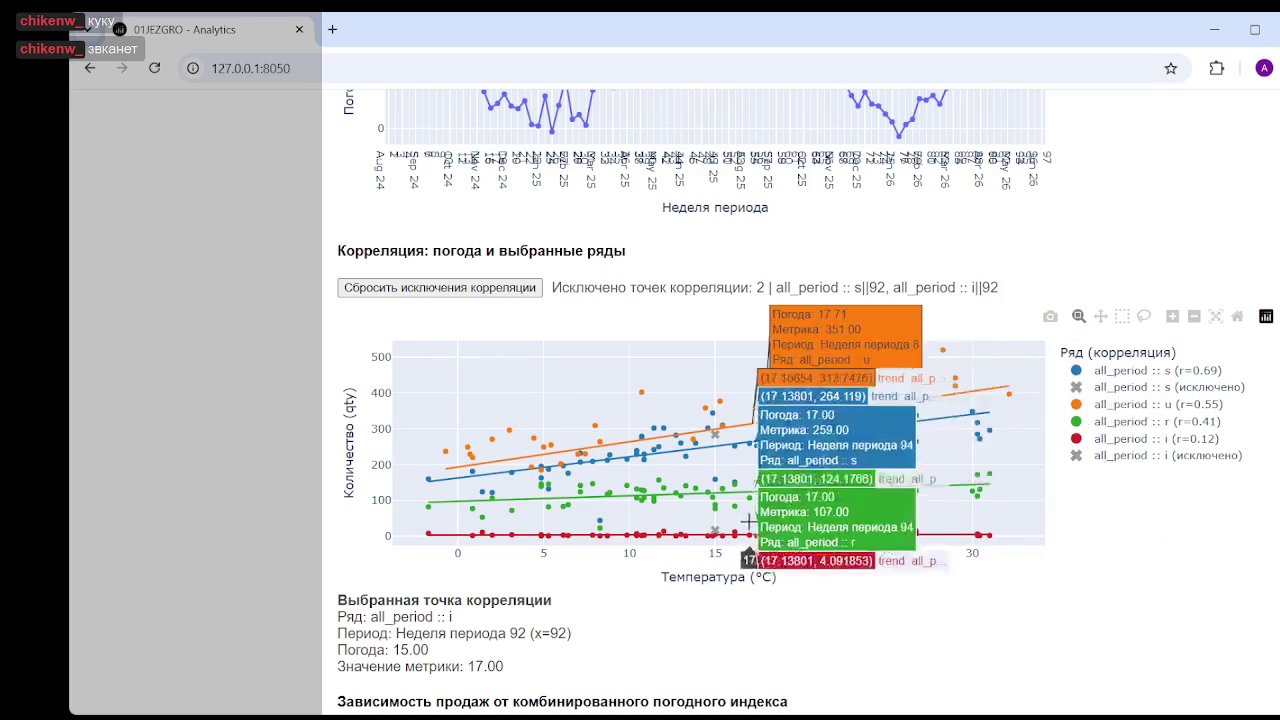
pyautogui.click(460, 290)
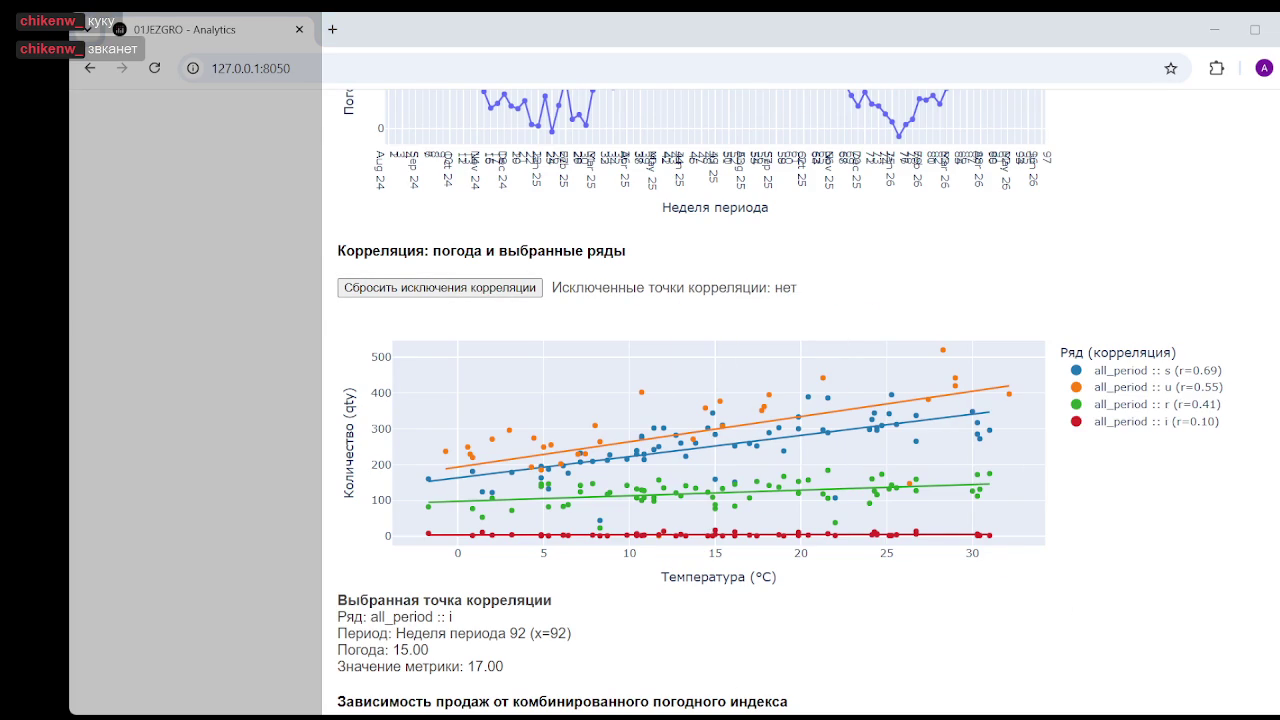
# - Hide the all_period :: i, u and r series points, isolating series s
pyautogui.click(1126, 420)
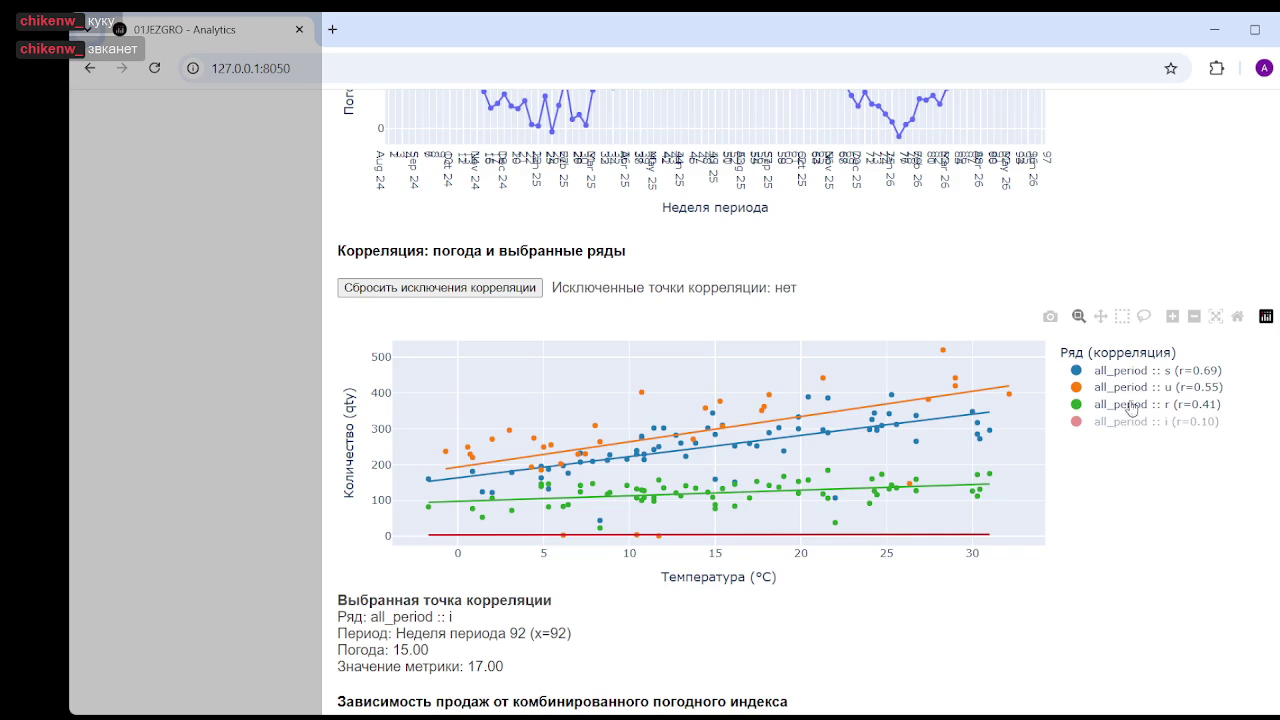
pyautogui.click(1131, 390)
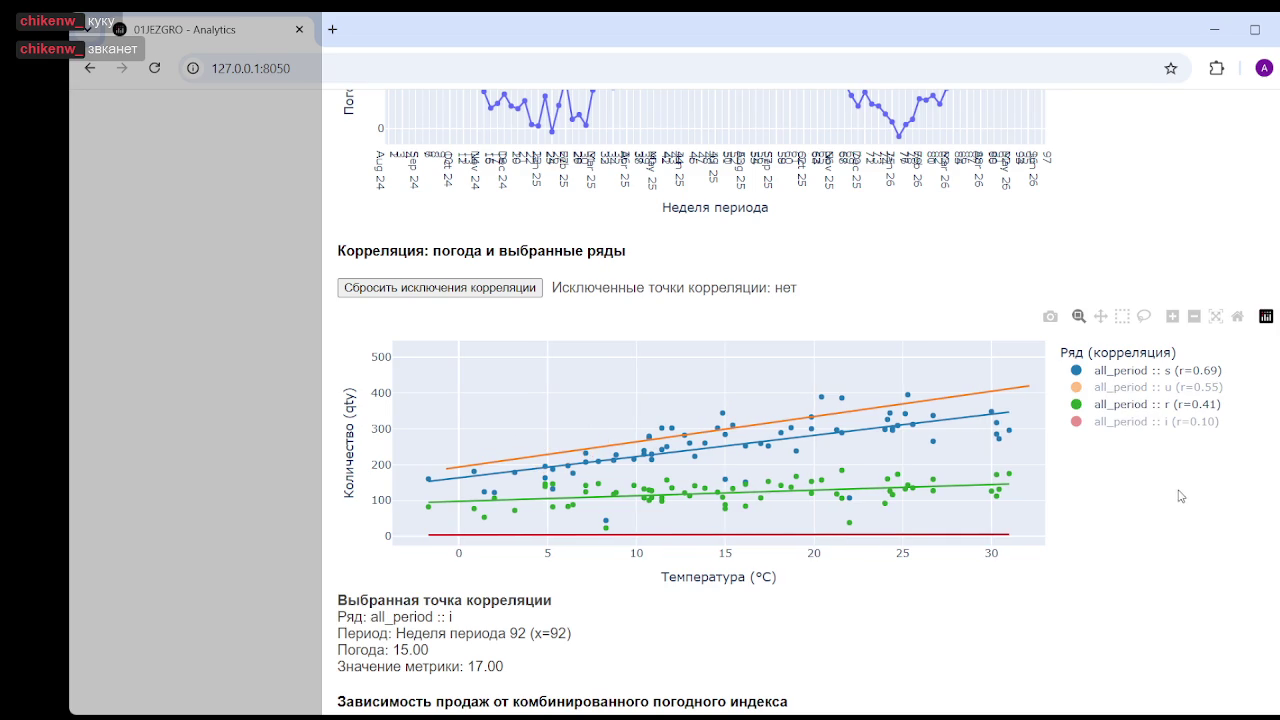
pyautogui.click(1147, 407)
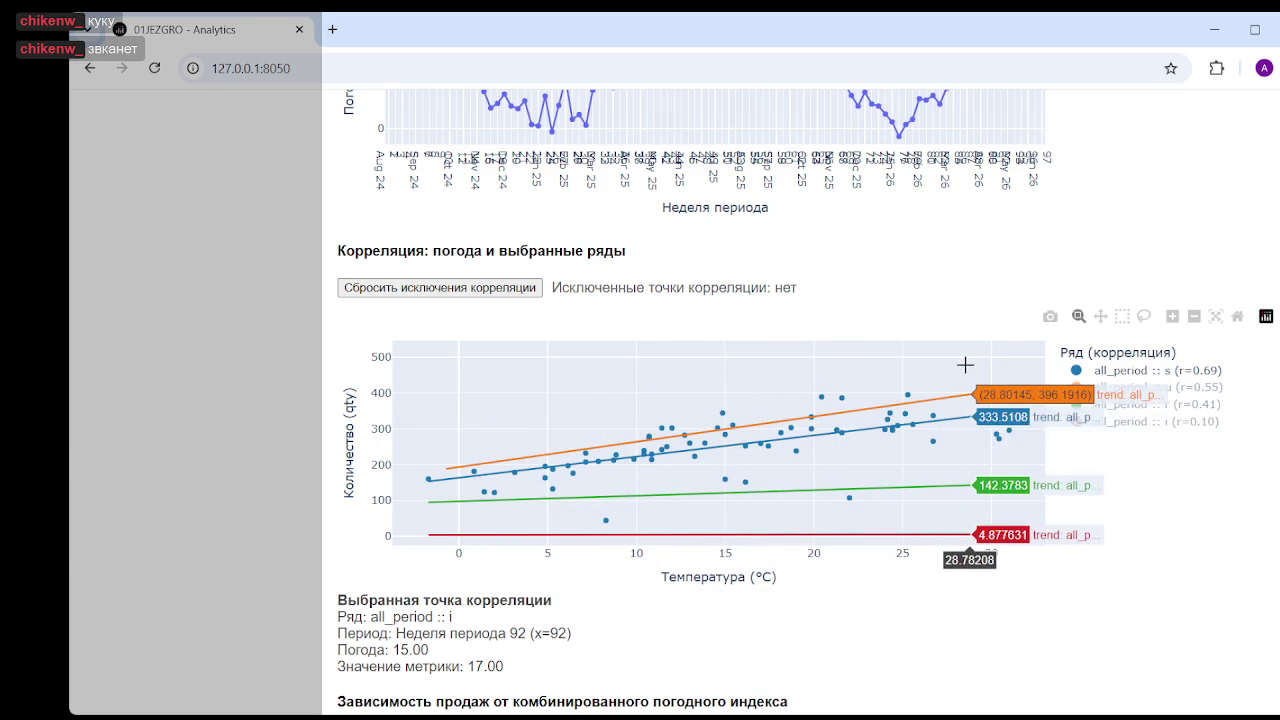
# - Exclude outlier points for weeks 97, 31, 15 and 83, then clear all exclusions
pyautogui.click(849, 497)
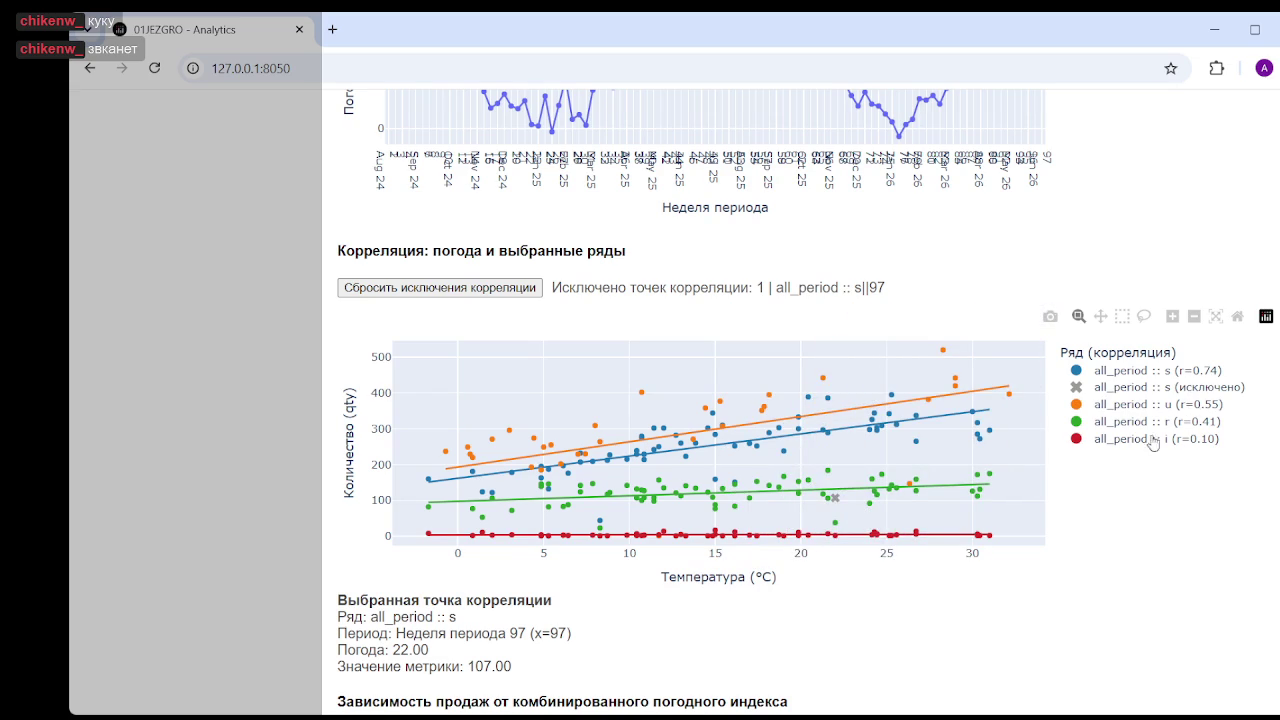
pyautogui.moveTo(601, 520)
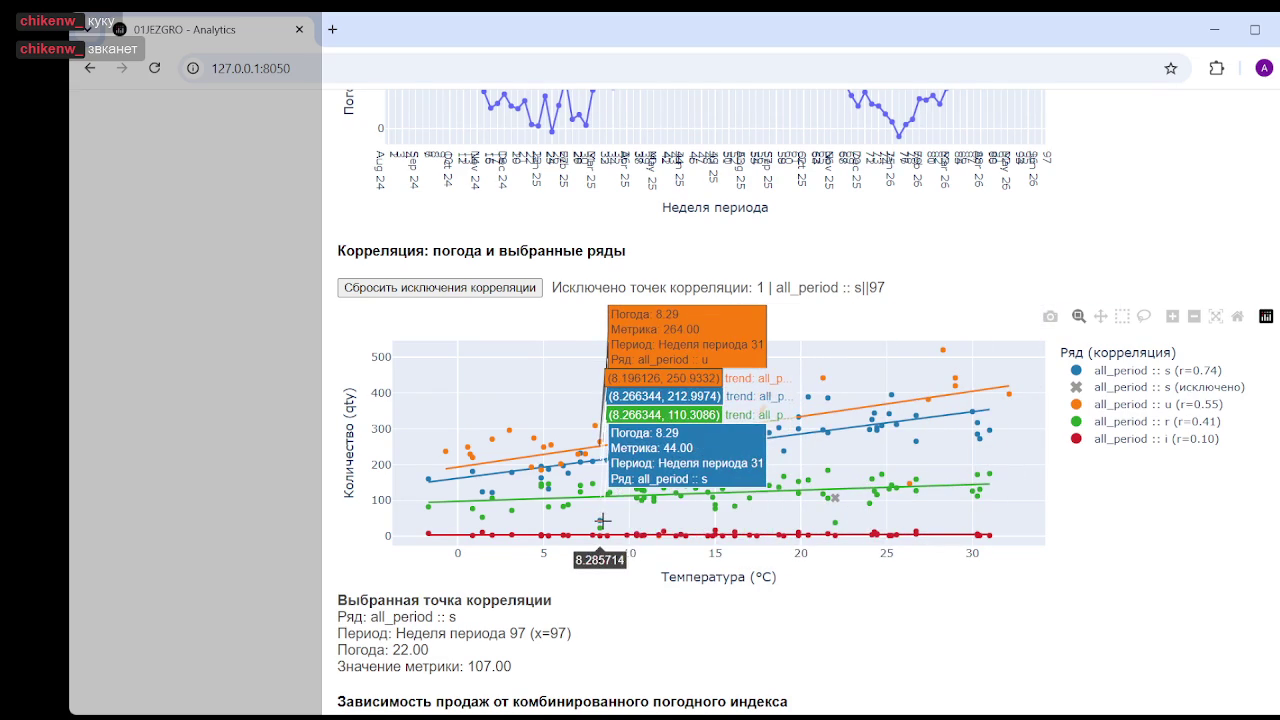
pyautogui.click(600, 520)
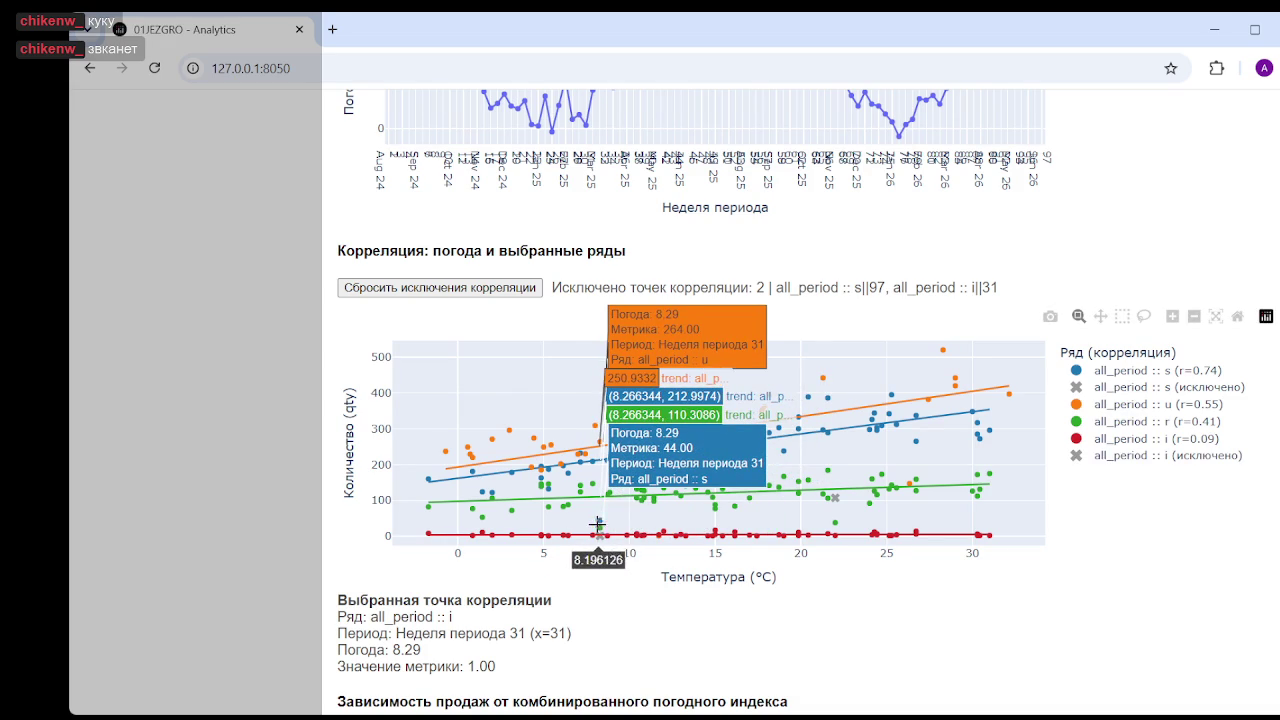
pyautogui.click(597, 525)
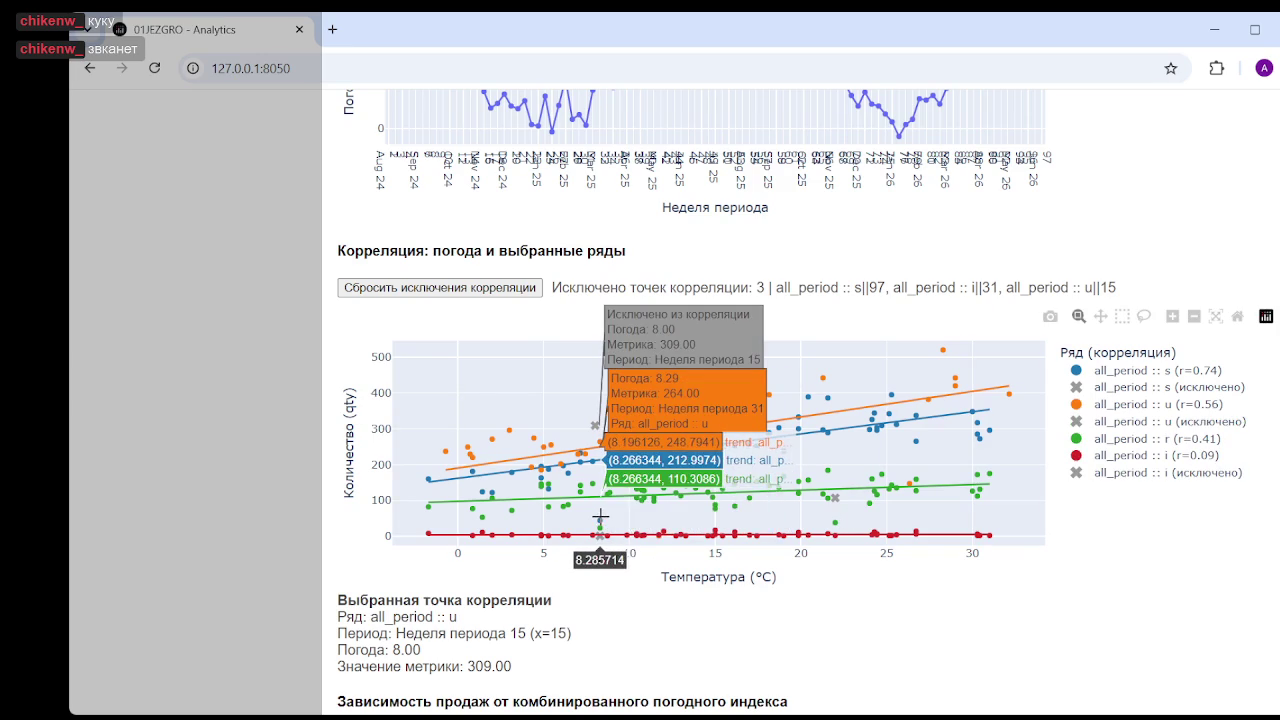
pyautogui.click(607, 534)
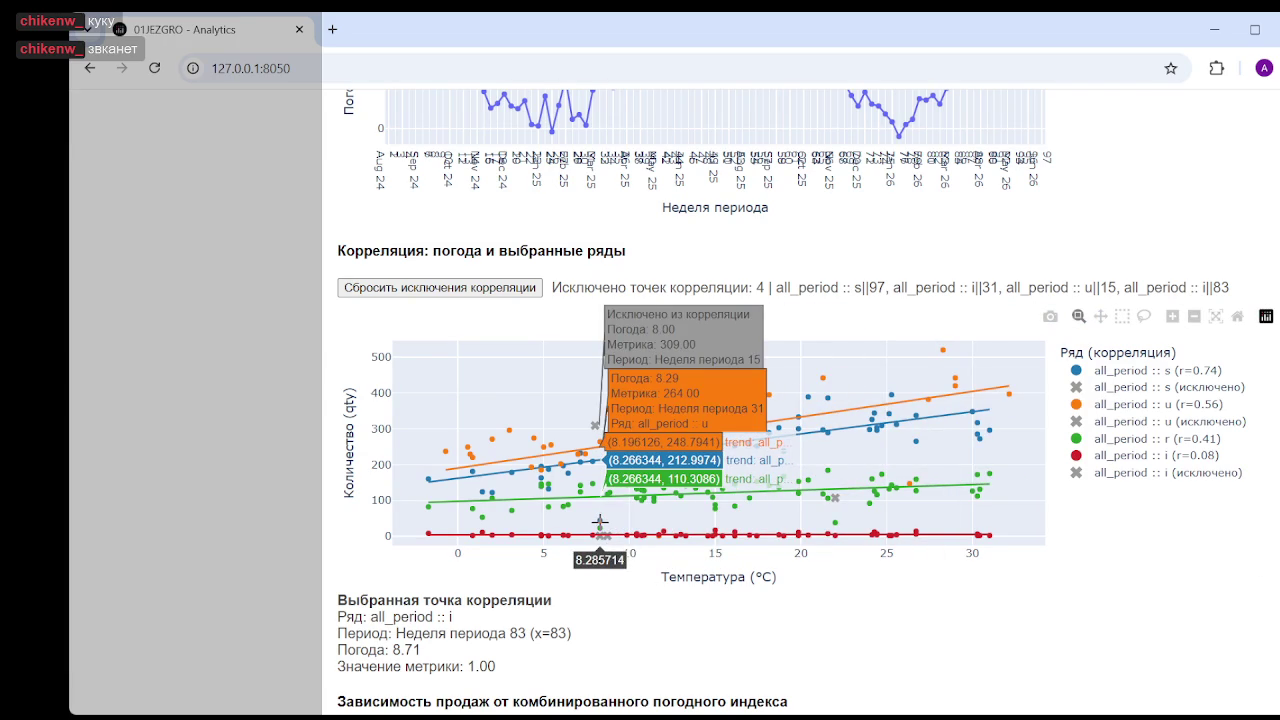
pyautogui.click(606, 495)
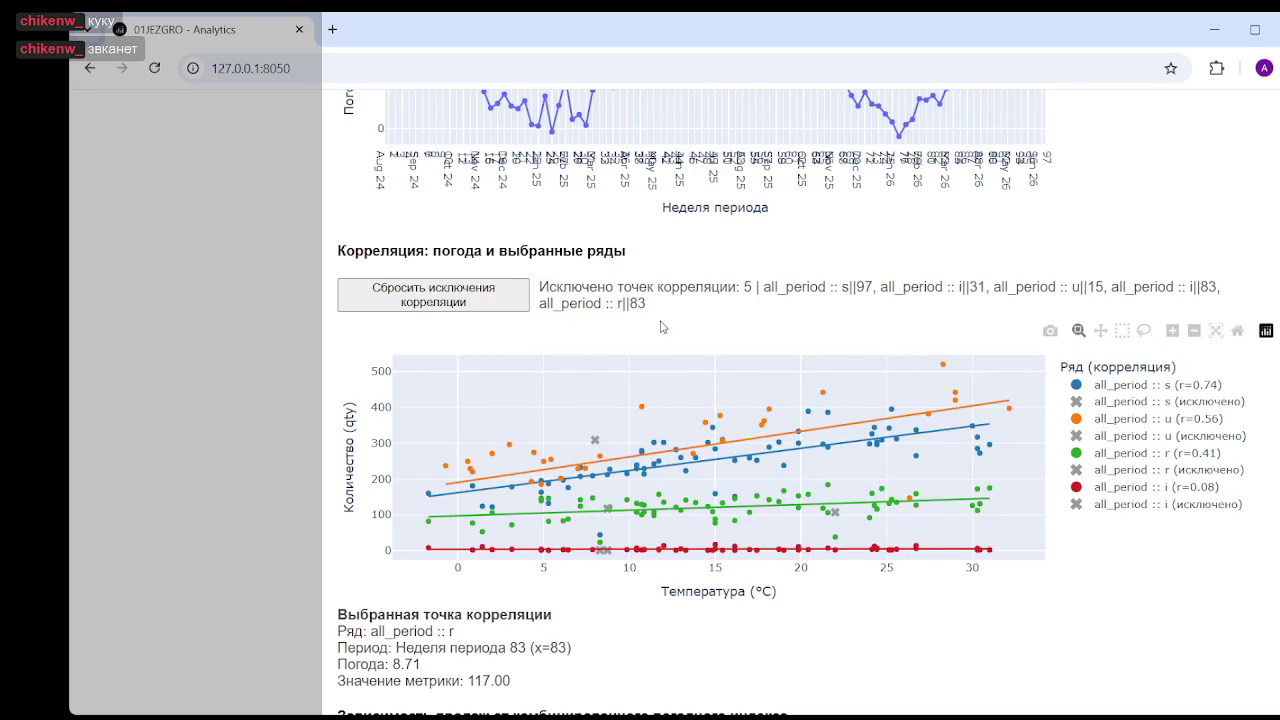
pyautogui.click(463, 311)
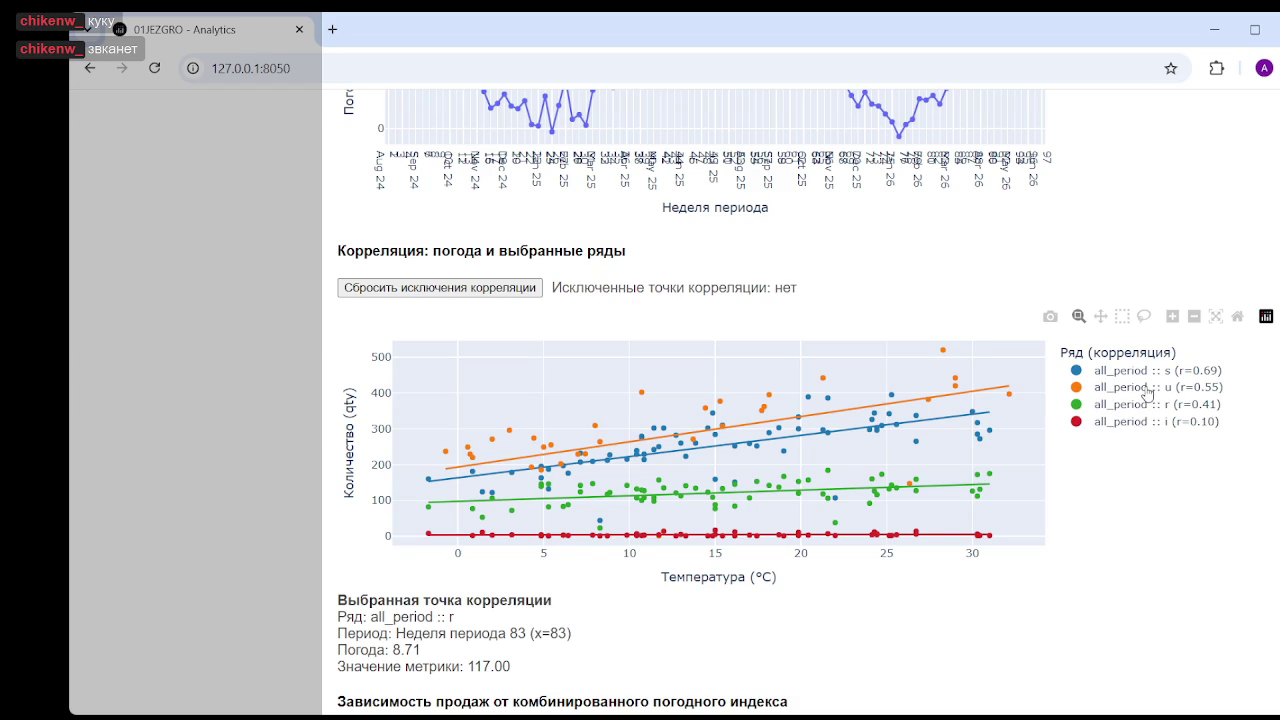
# - Hide the all_period :: u, r and i points, leaving series s at r=0.69
pyautogui.click(1090, 387)
pyautogui.click(1090, 404)
pyautogui.click(1085, 421)
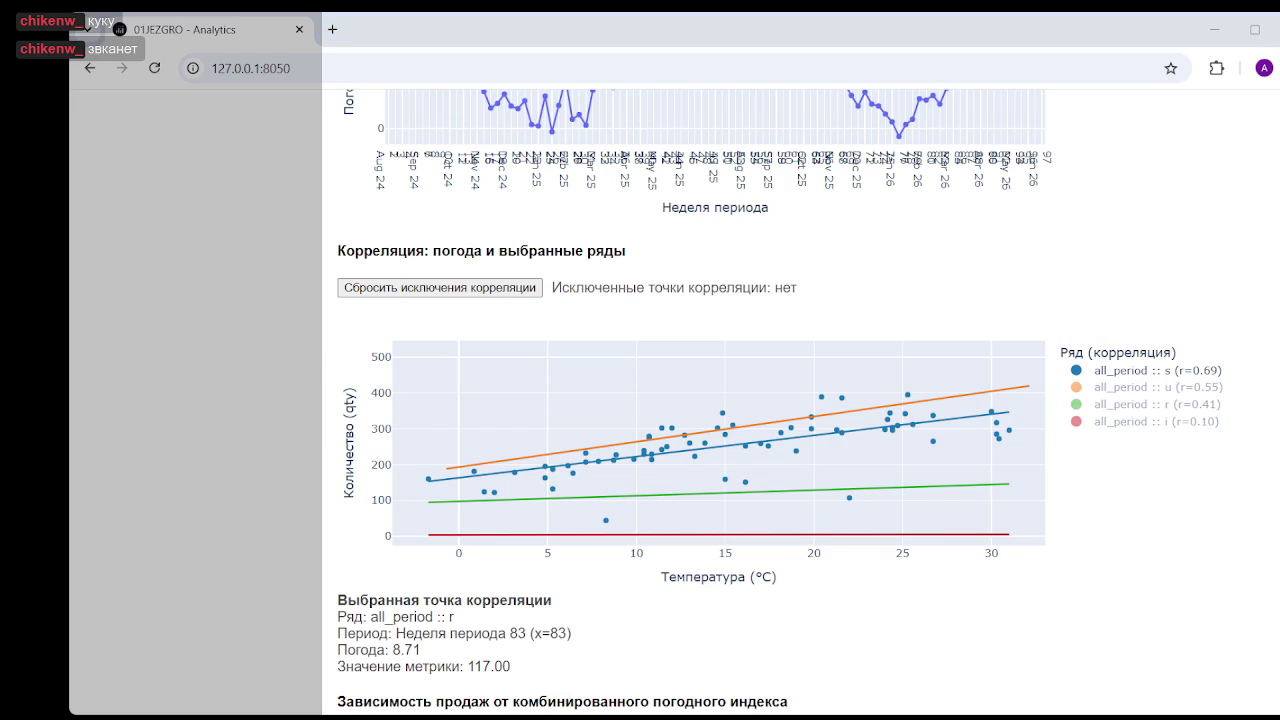
# - Set the 'Погодная метрика' to Температура max (°C)
pyautogui.scroll(5, 777, 491)
pyautogui.scroll(5, 626, 371)
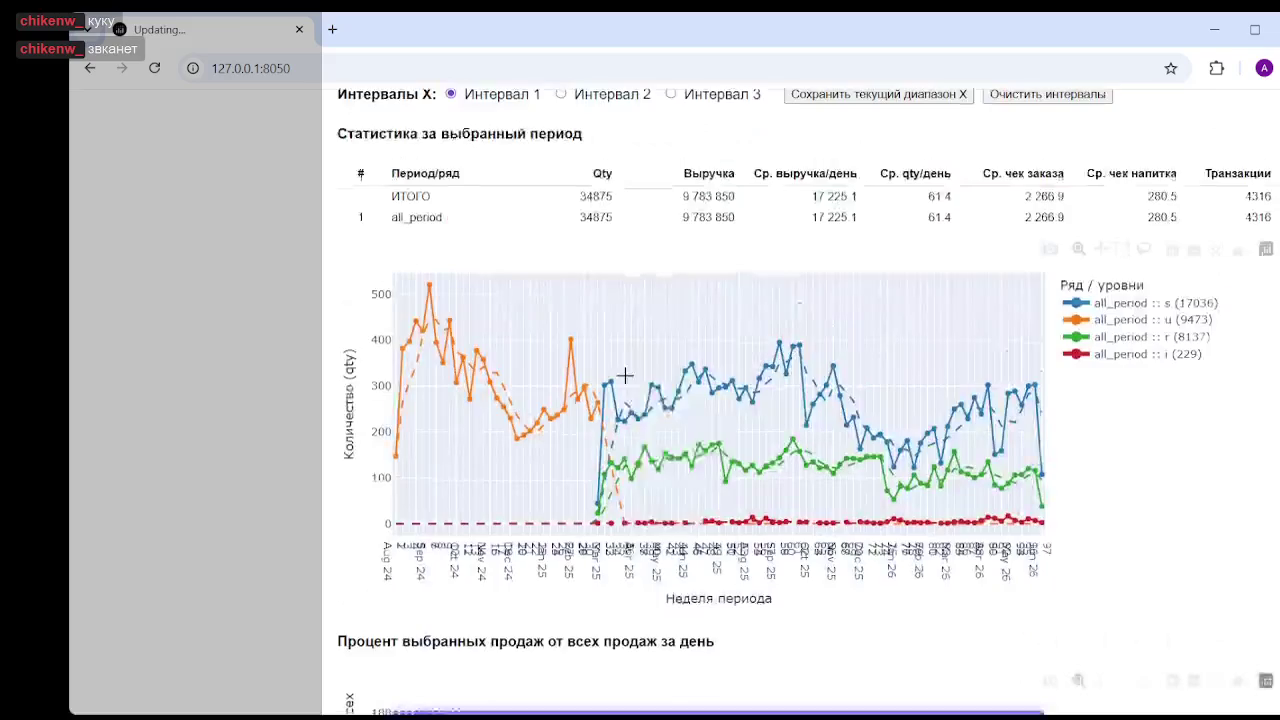
pyautogui.scroll(1, 591, 357)
pyautogui.scroll(5, 678, 390)
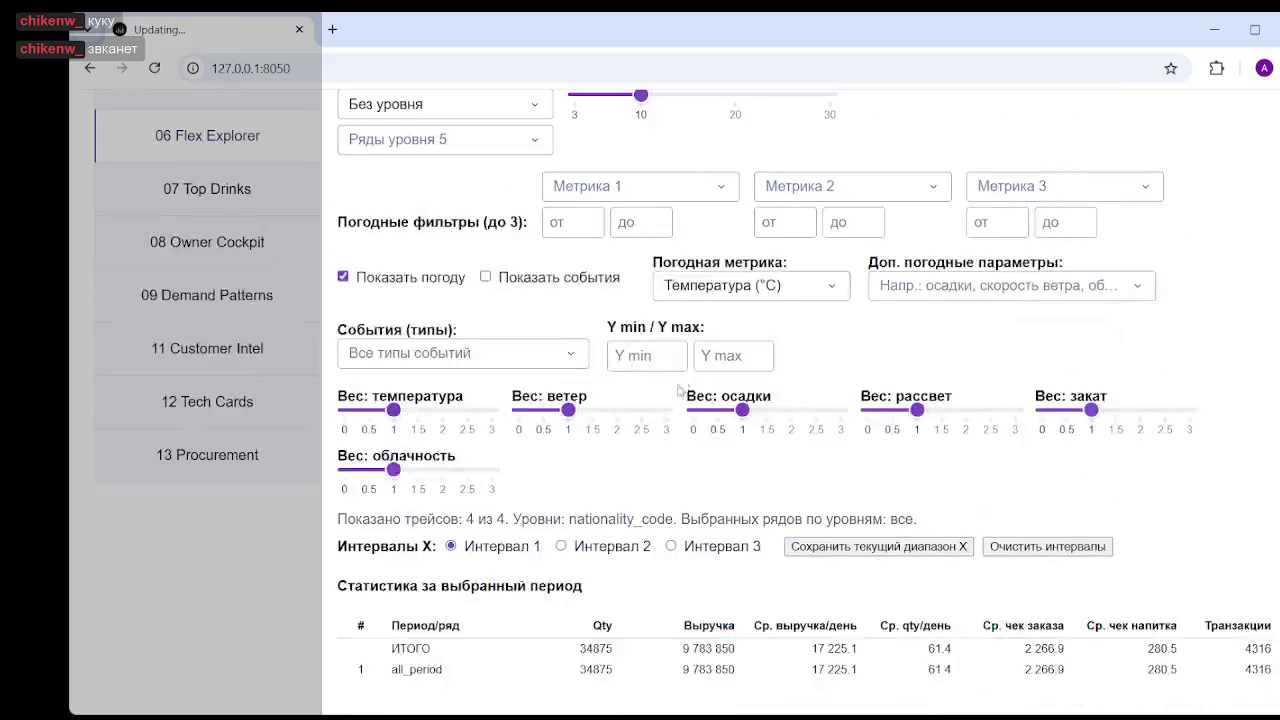
pyautogui.click(715, 290)
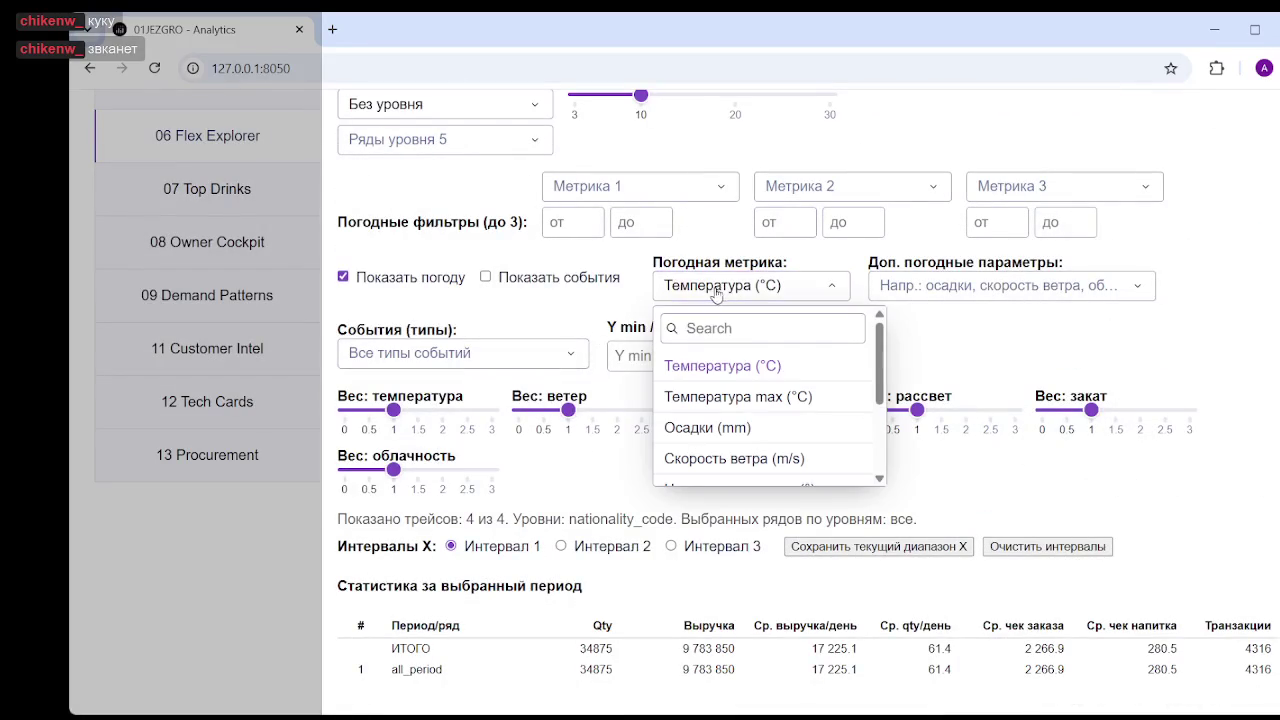
pyautogui.click(780, 402)
# - Hide the other series so only all_period :: s points remain visible
pyautogui.scroll(-3, 1150, 490)
pyautogui.scroll(-5, 1180, 480)
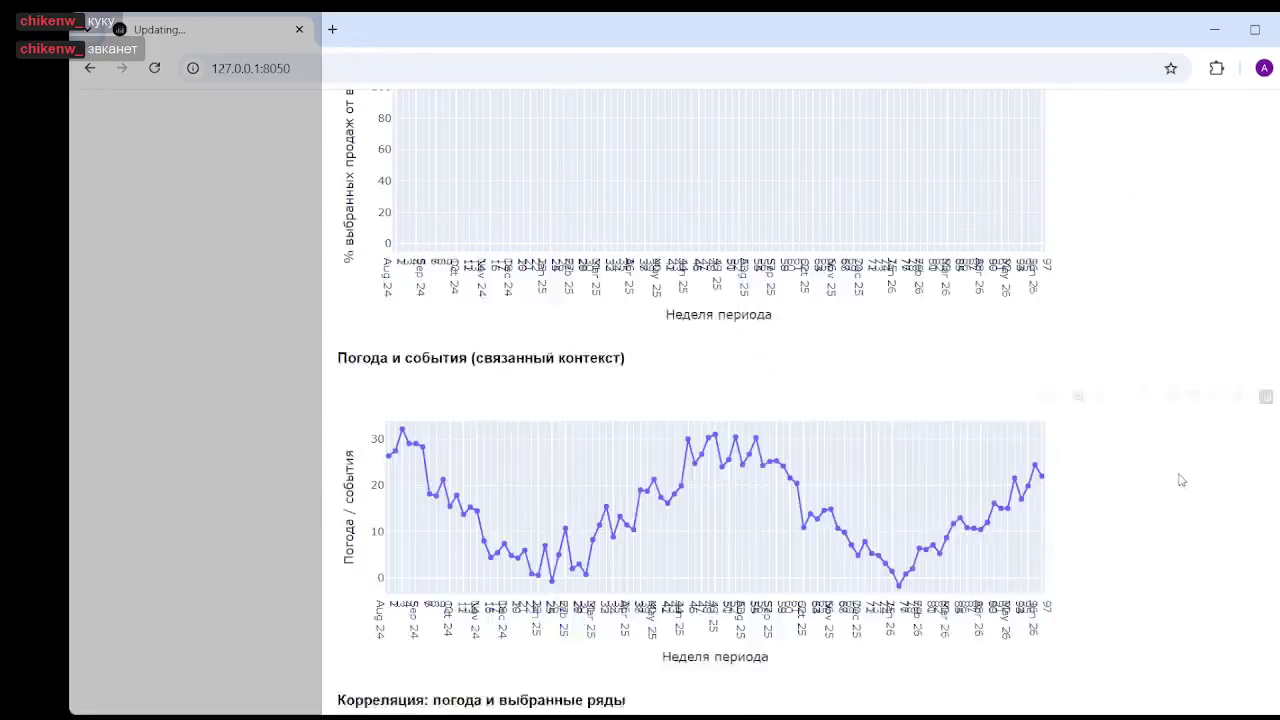
pyautogui.scroll(-2, 1157, 480)
pyautogui.scroll(-3, 1000, 430)
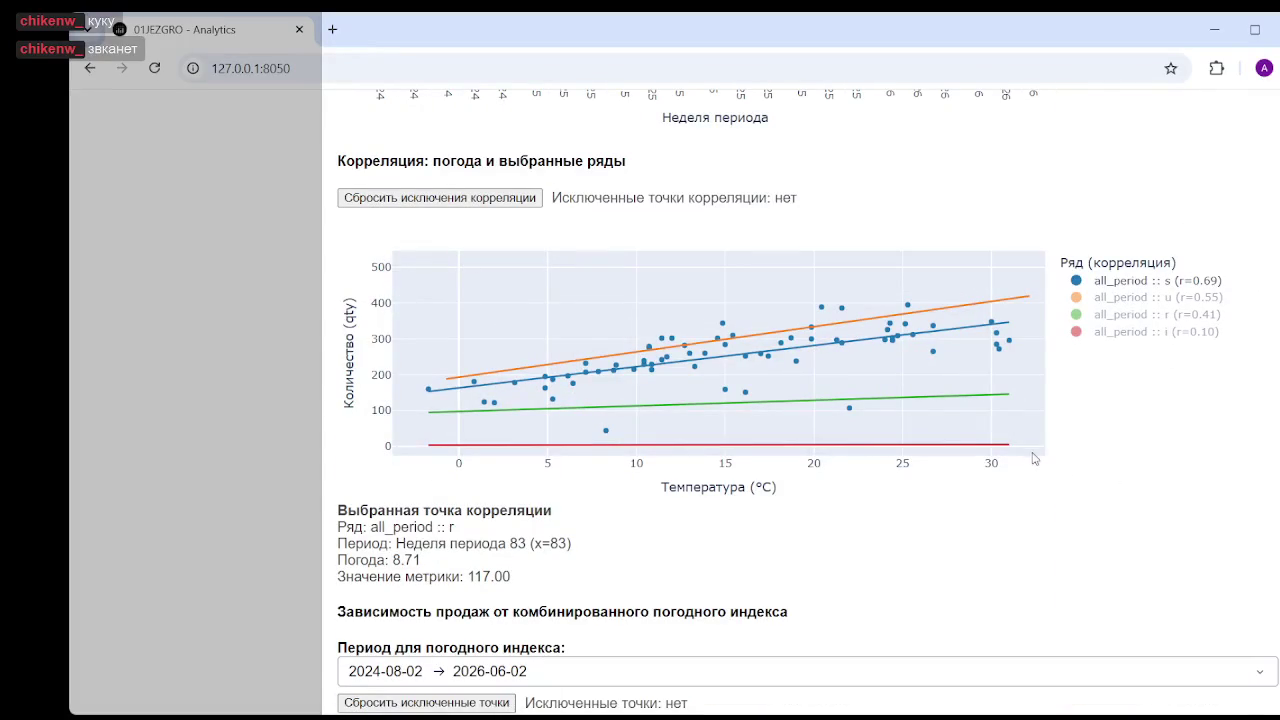
pyautogui.moveTo(718, 350)
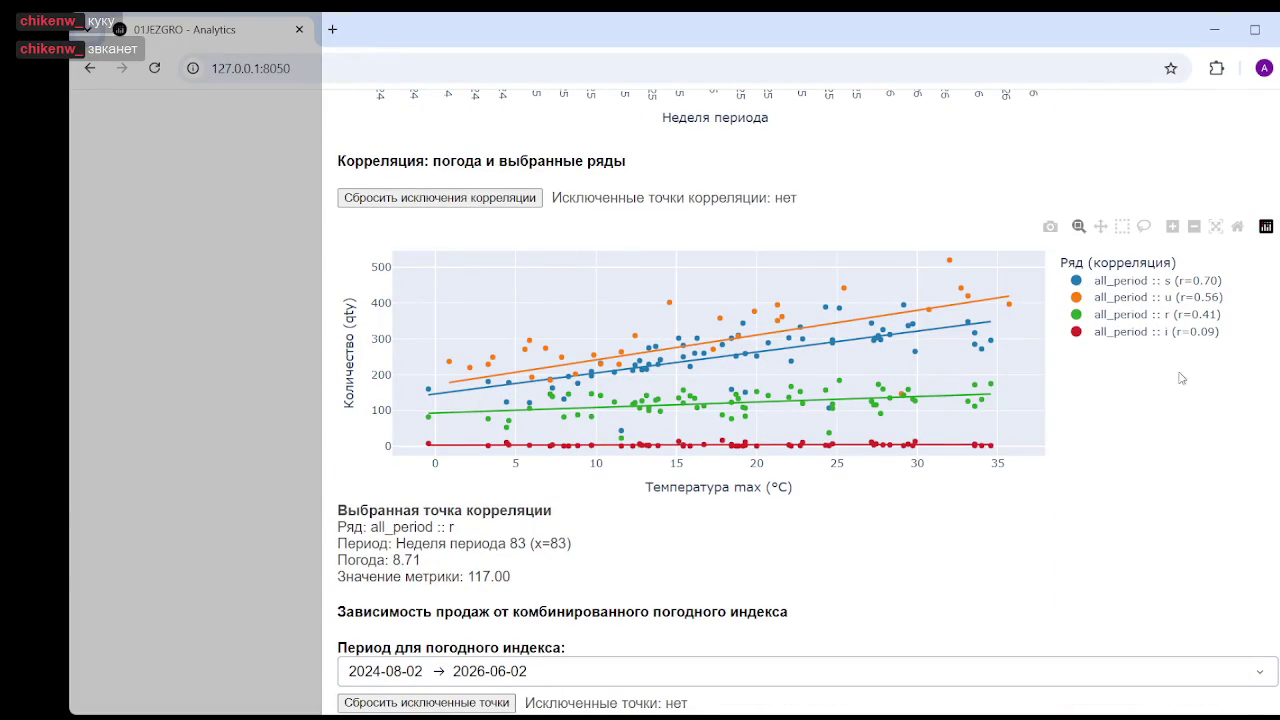
pyautogui.click(1130, 332)
pyautogui.click(1130, 314)
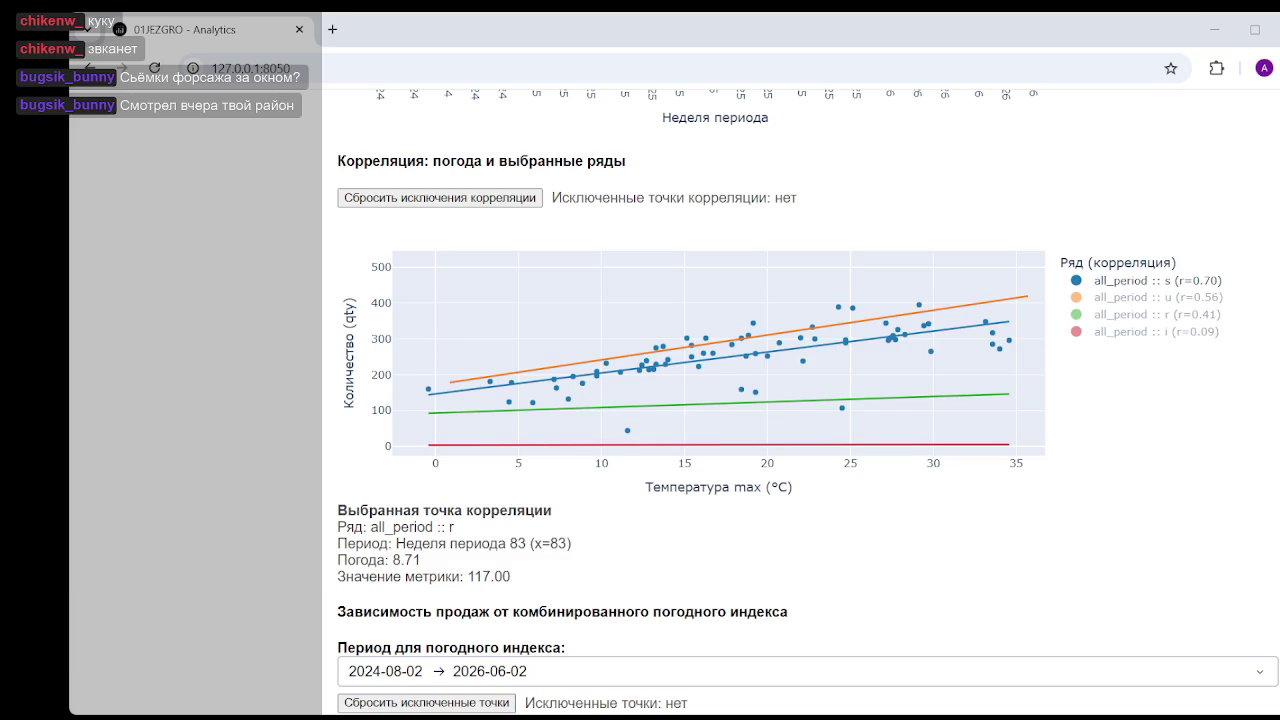
# - Open maps.google.com in a new Chrome tab via the 'map' address autocomplete
pyautogui.click(334, 30)
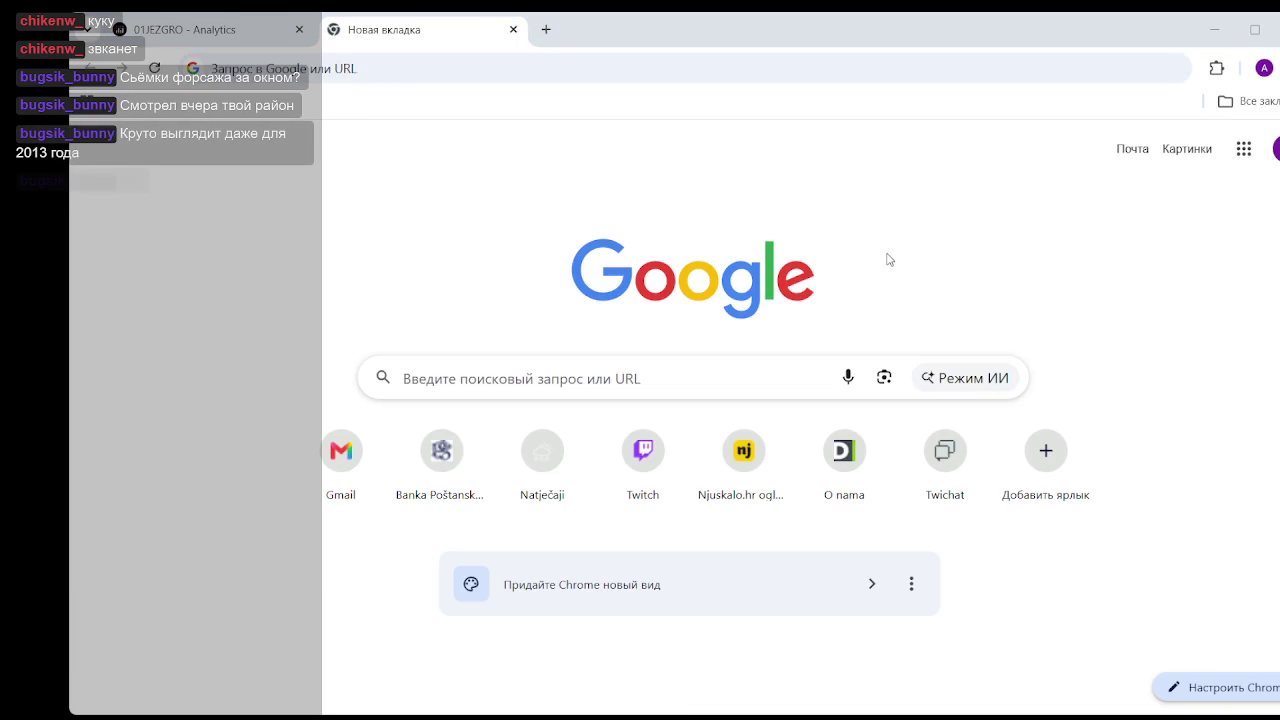
pyautogui.click(605, 56)
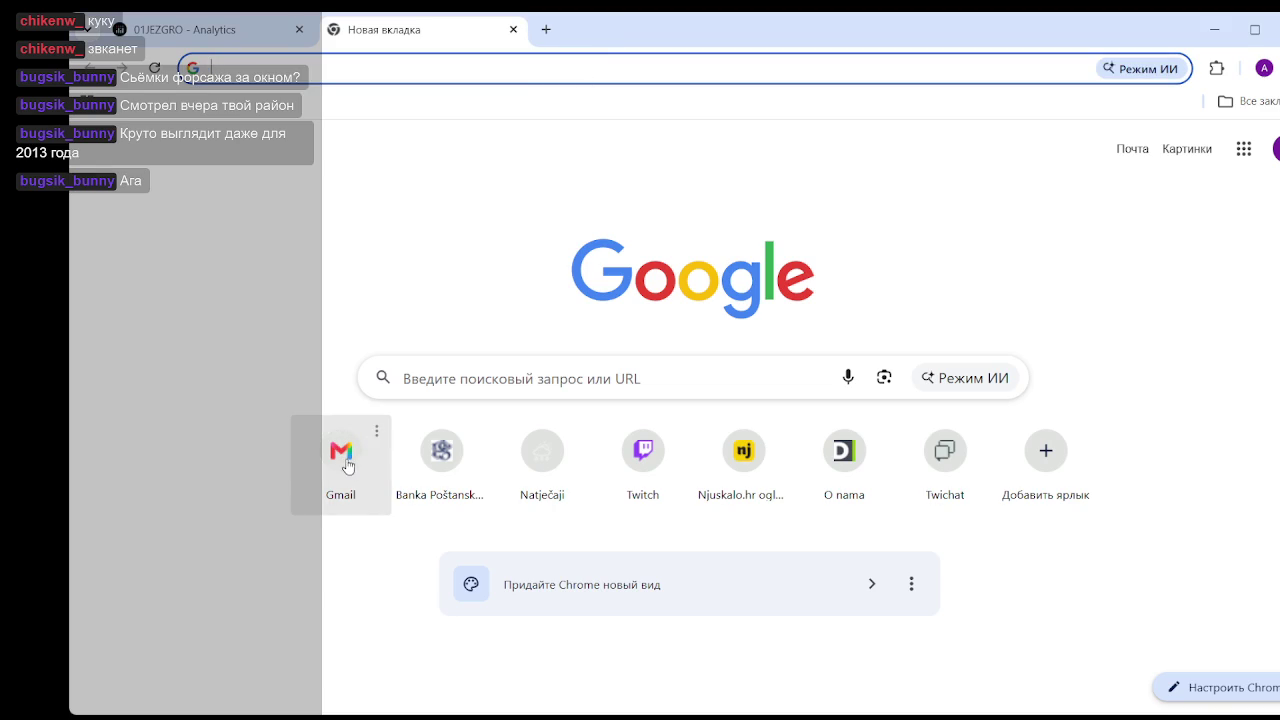
pyautogui.write('ьфзі')
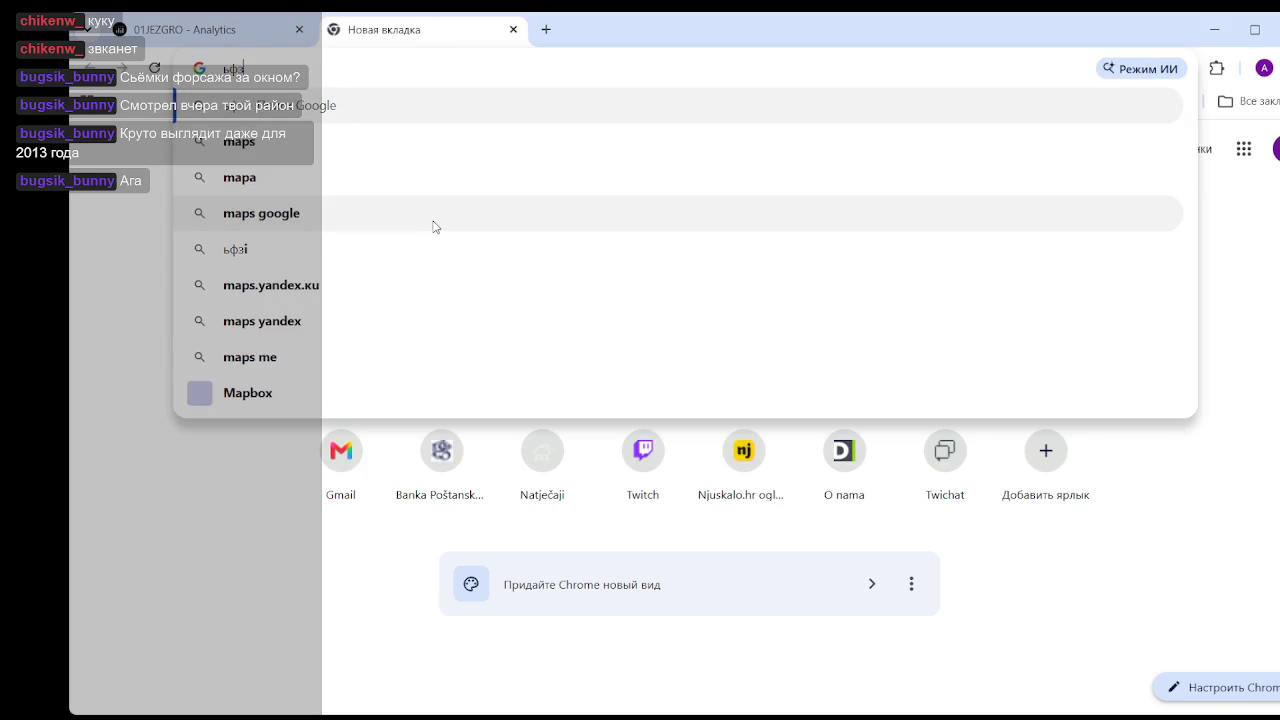
pyautogui.press('BackSpace')
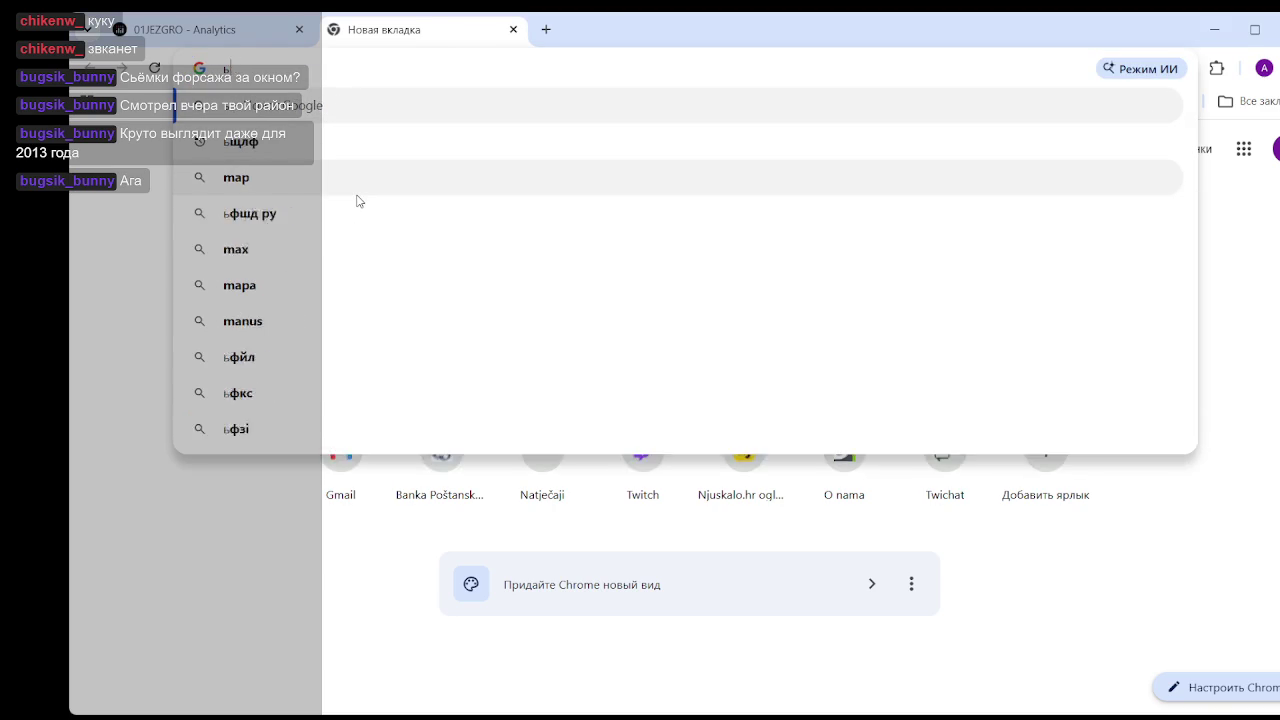
pyautogui.press('BackSpace')
pyautogui.press('BackSpace')
pyautogui.press('BackSpace')
pyautogui.write('map')
pyautogui.press('Return')
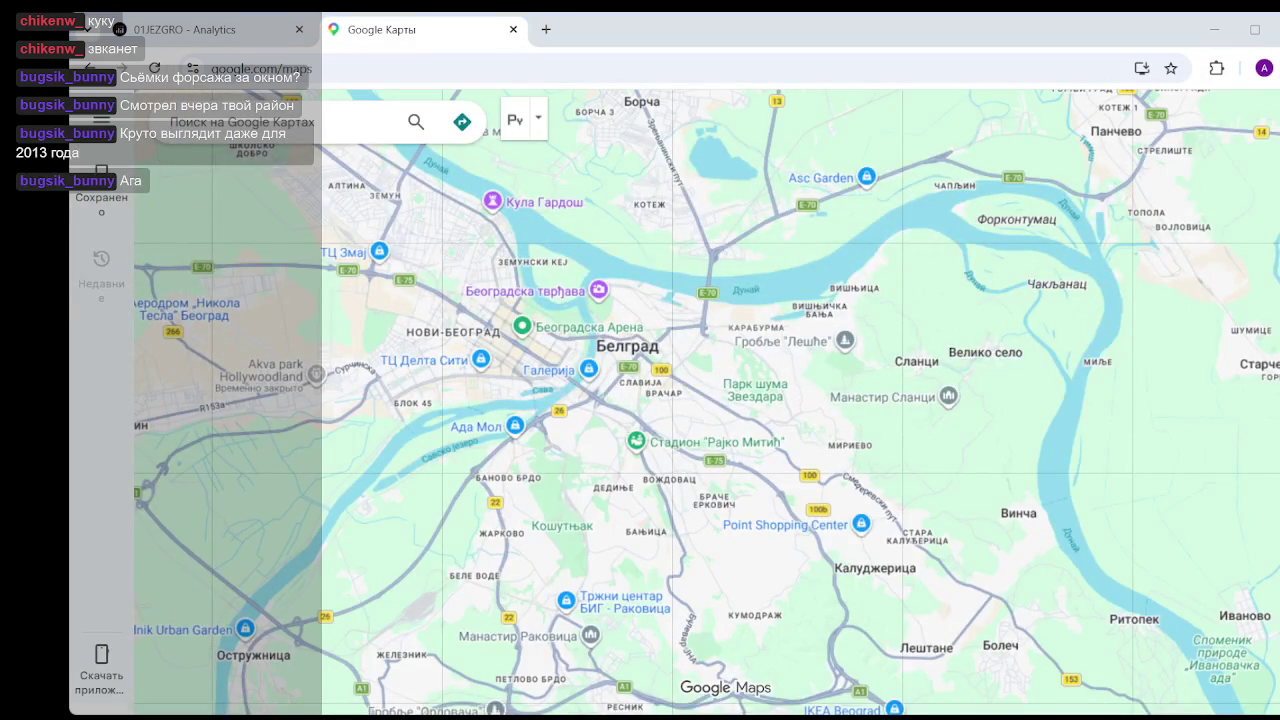
# - Zoom the map into central Belgrade down to street level around the starred Jezgro place
pyautogui.scroll(2, 686, 413)
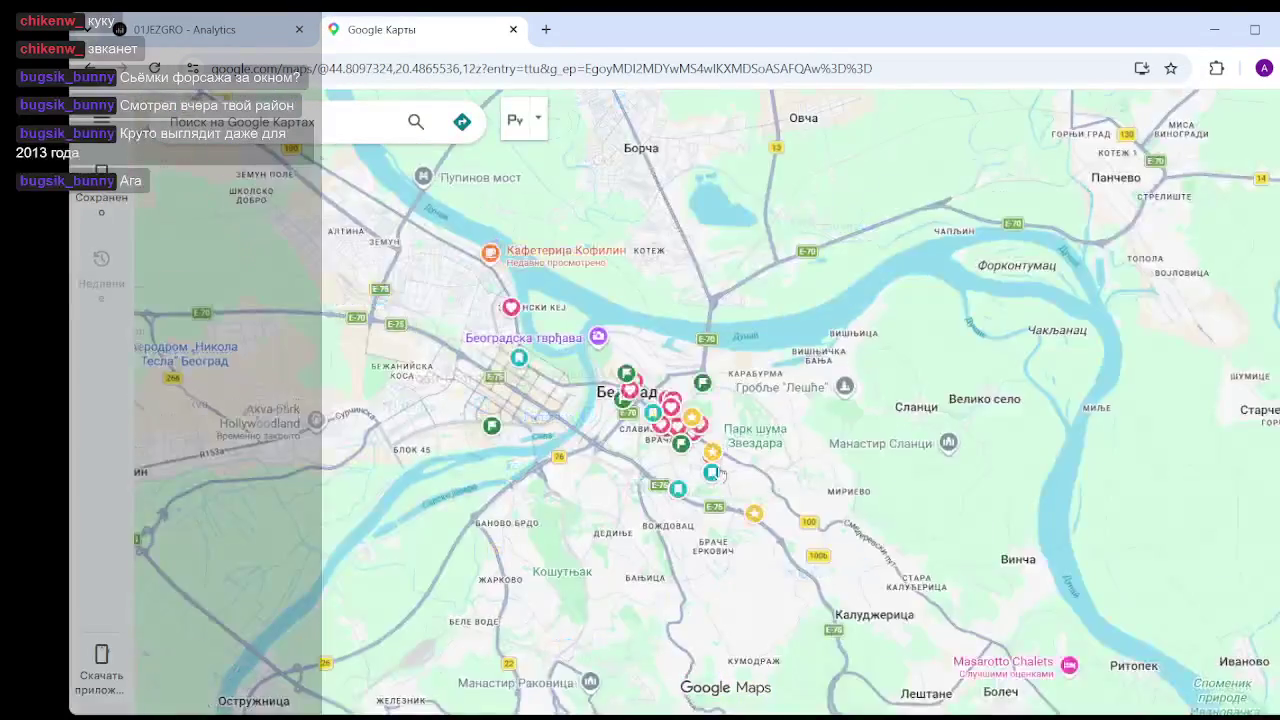
pyautogui.scroll(1, 700, 440)
pyautogui.scroll(1, 714, 473)
pyautogui.scroll(2, 714, 473)
pyautogui.scroll(1, 697, 449)
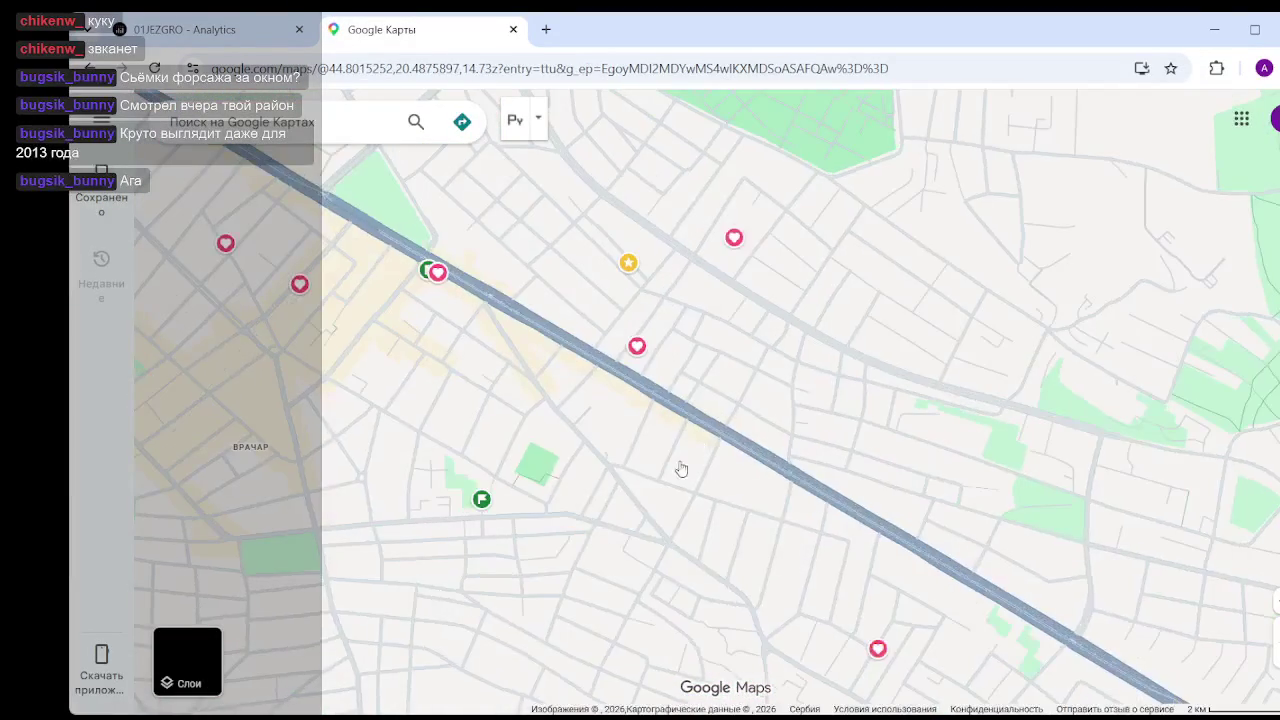
pyautogui.scroll(-1, 649, 371)
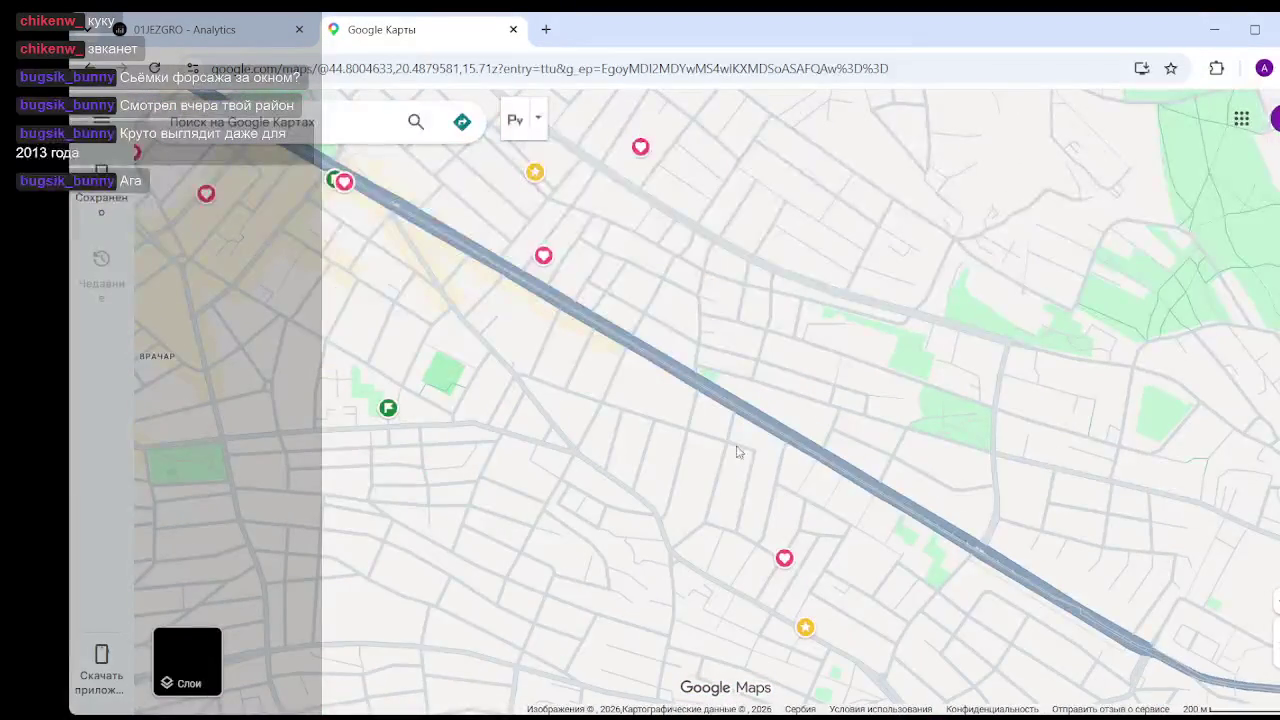
pyautogui.scroll(-2, 740, 450)
pyautogui.scroll(2, 780, 600)
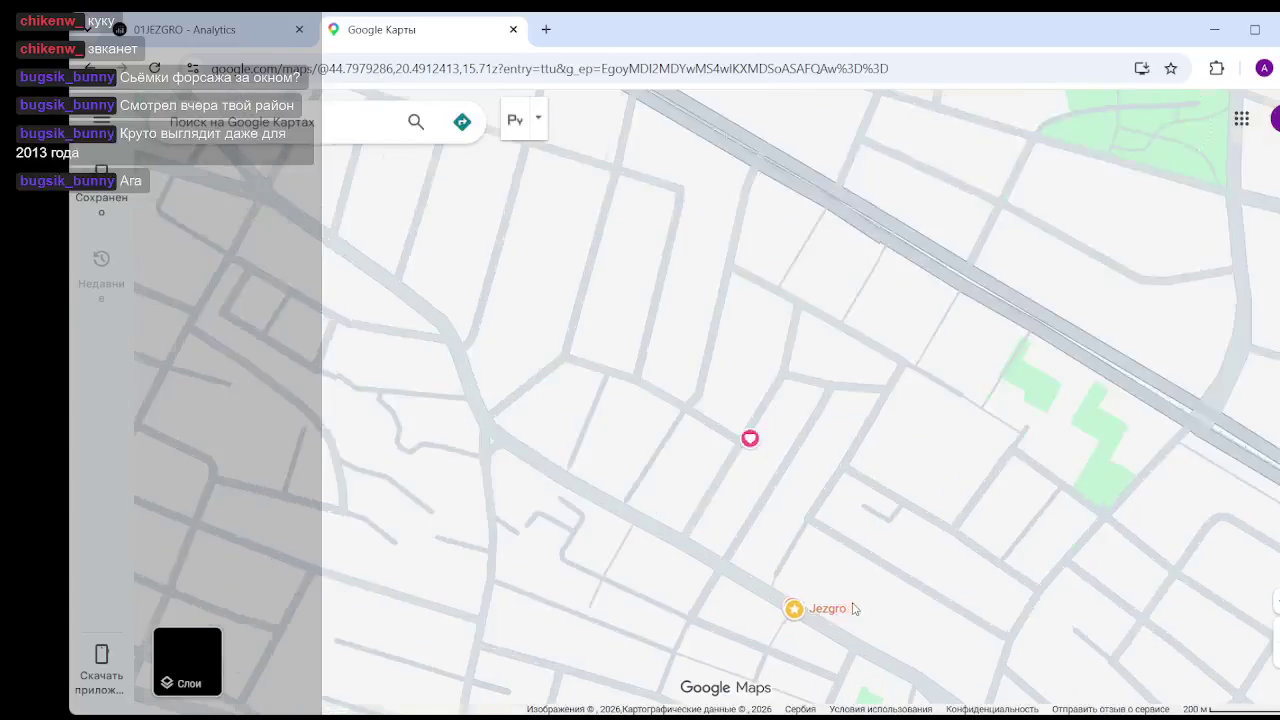
pyautogui.scroll(1, 900, 590)
pyautogui.scroll(1, 1191, 651)
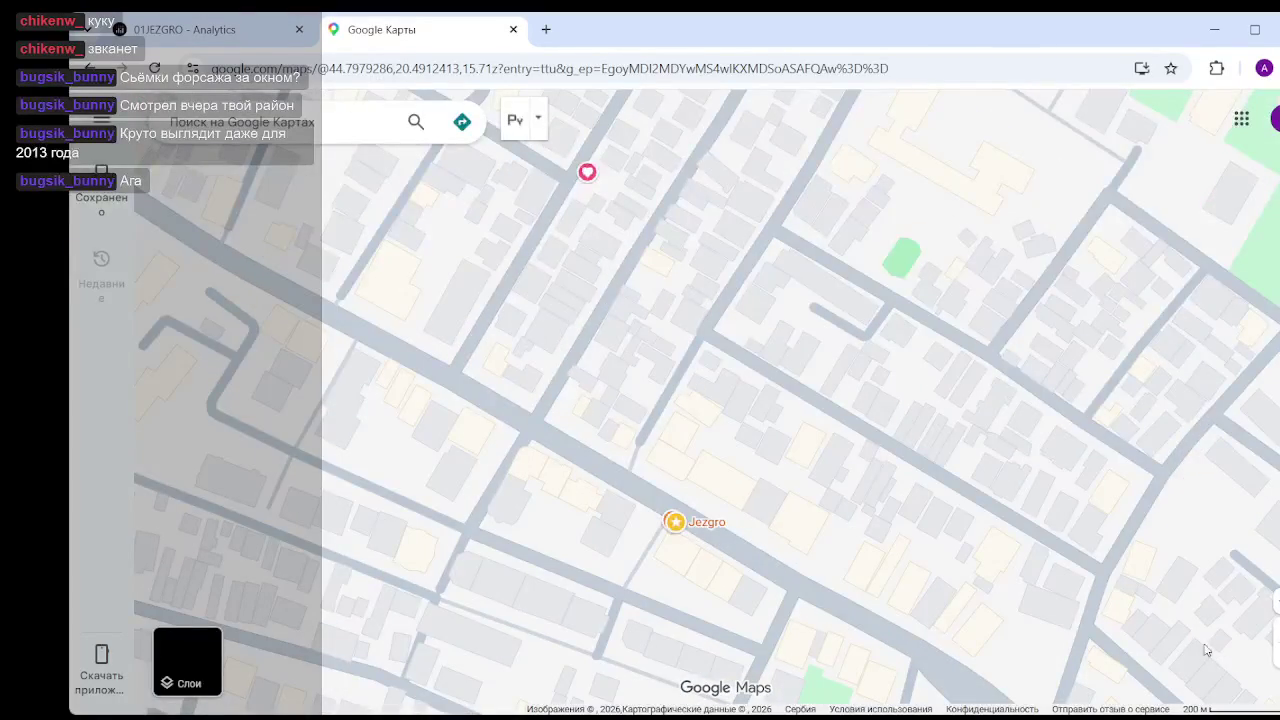
# - Enter Street View beside Jezgro on Vojislava Ilića and inspect the clothing shop and MENJAČNICA shopfronts
pyautogui.moveTo(1272, 603)
pyautogui.mouseDown()
pyautogui.moveTo(658, 477)
pyautogui.moveTo(666, 500)
pyautogui.mouseUp()
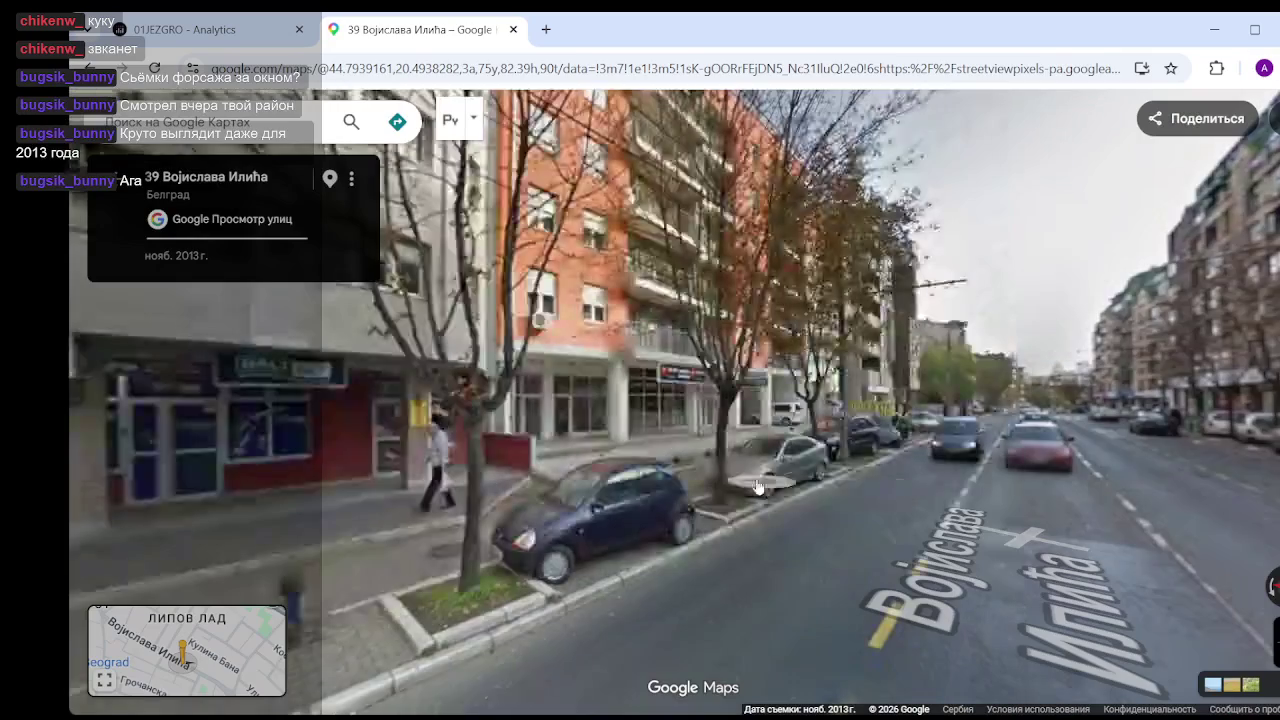
pyautogui.moveTo(743, 409)
pyautogui.mouseDown()
pyautogui.moveTo(855, 418)
pyautogui.moveTo(895, 399)
pyautogui.mouseUp()
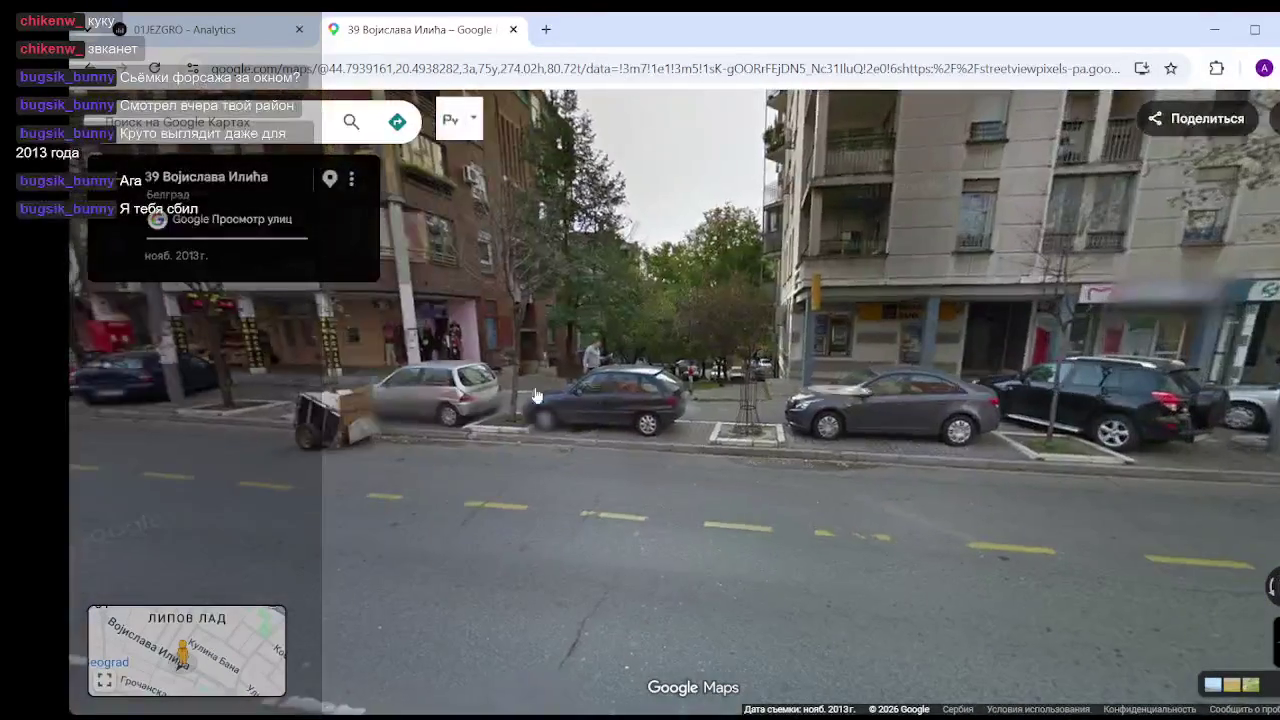
pyautogui.moveTo(895, 399); pyautogui.dragTo(834, 415)
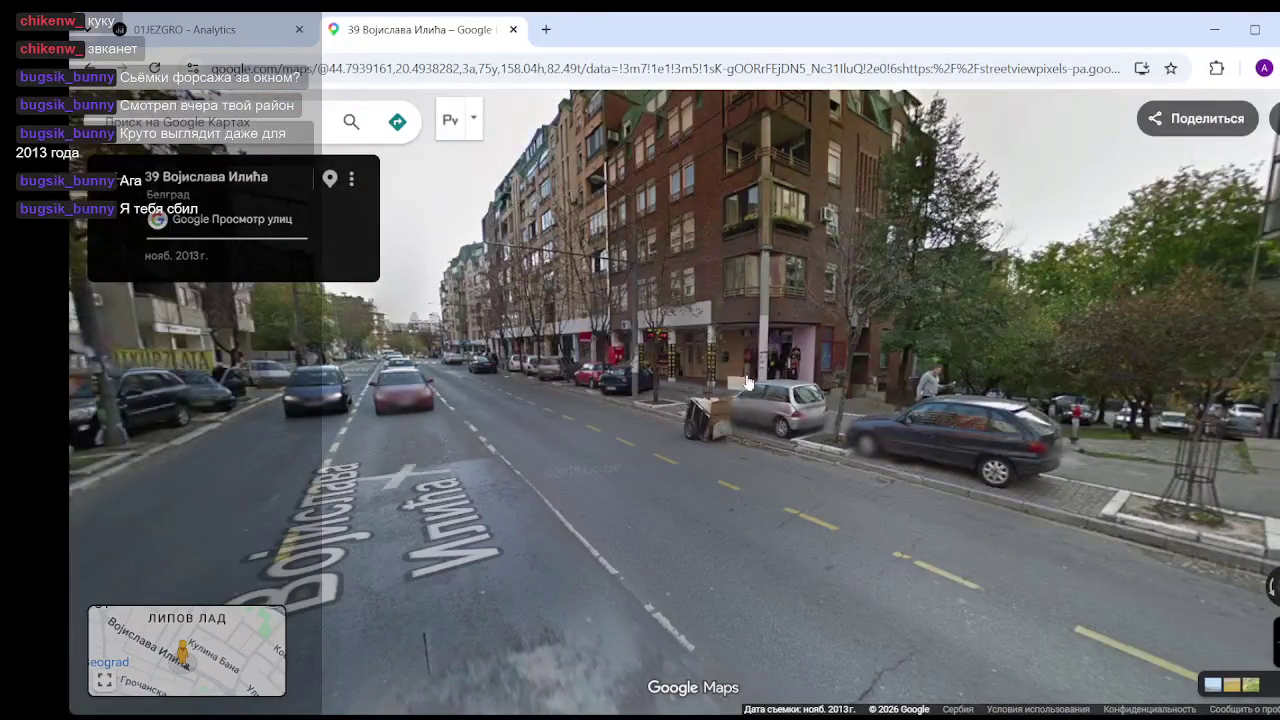
pyautogui.click(420, 505)
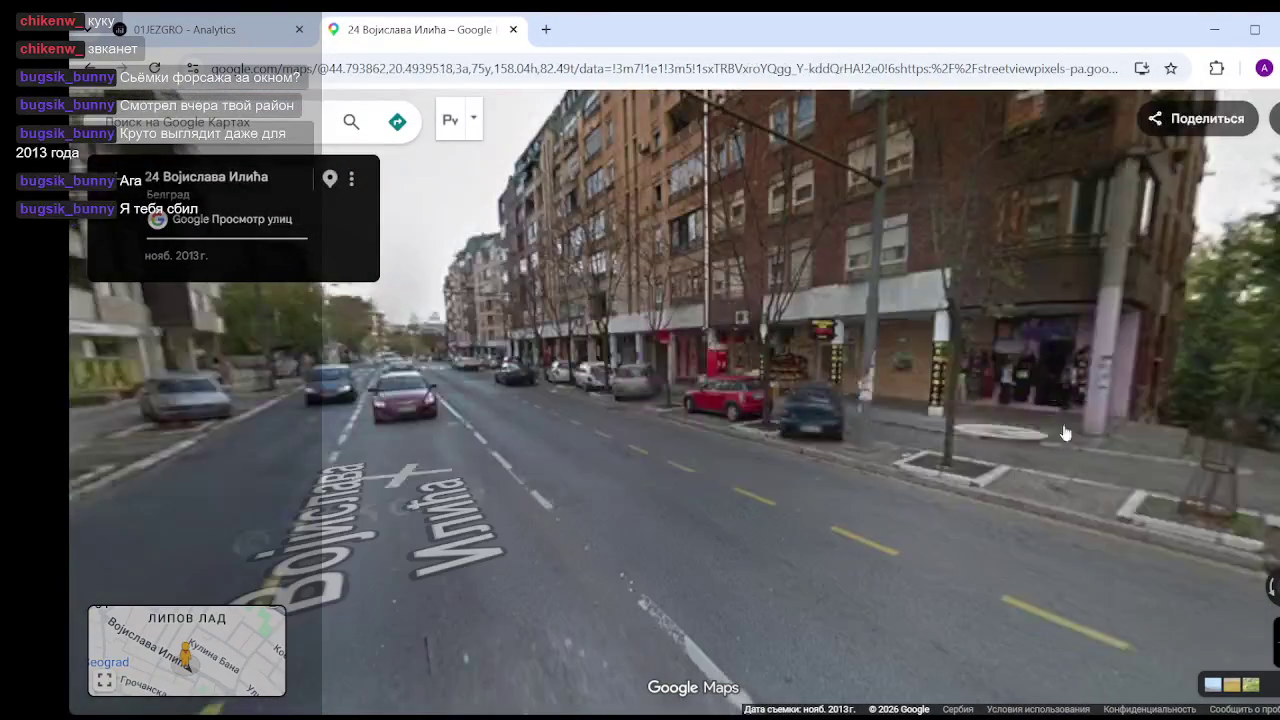
pyautogui.click(1068, 420)
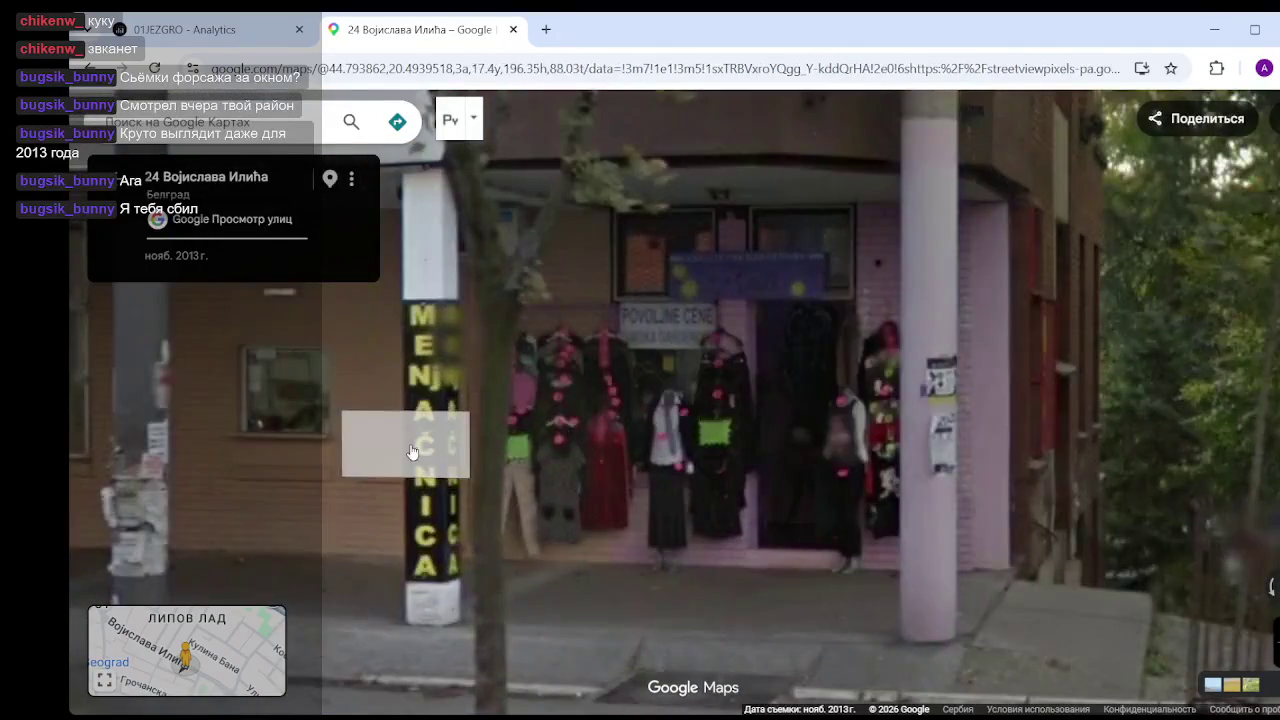
pyautogui.click(415, 445)
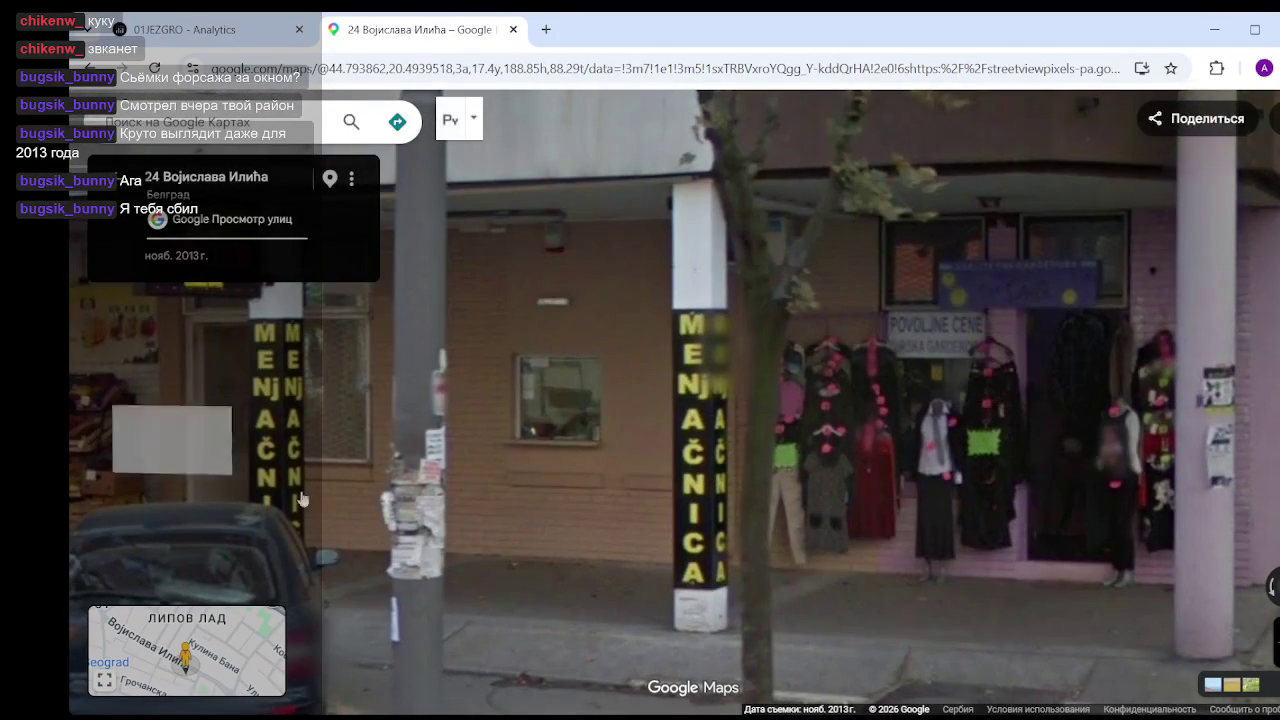
pyautogui.scroll(-3, 845, 366)
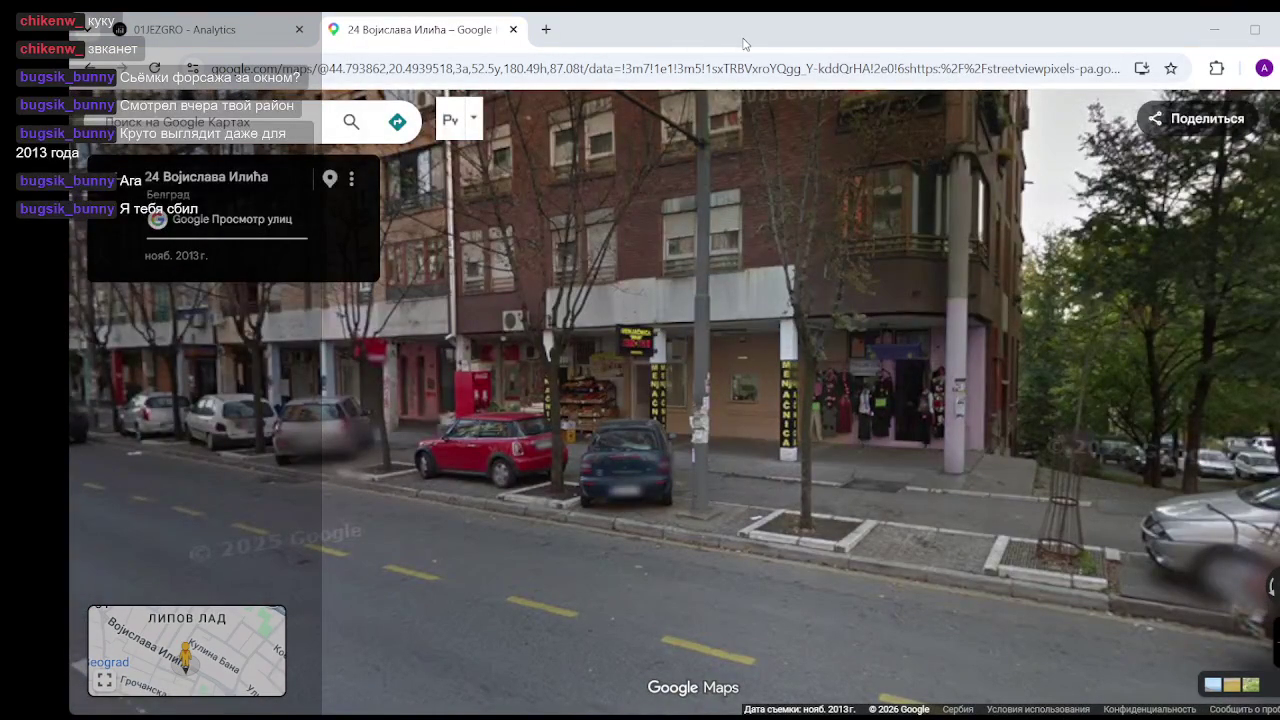
pyautogui.scroll(3, 901, 336)
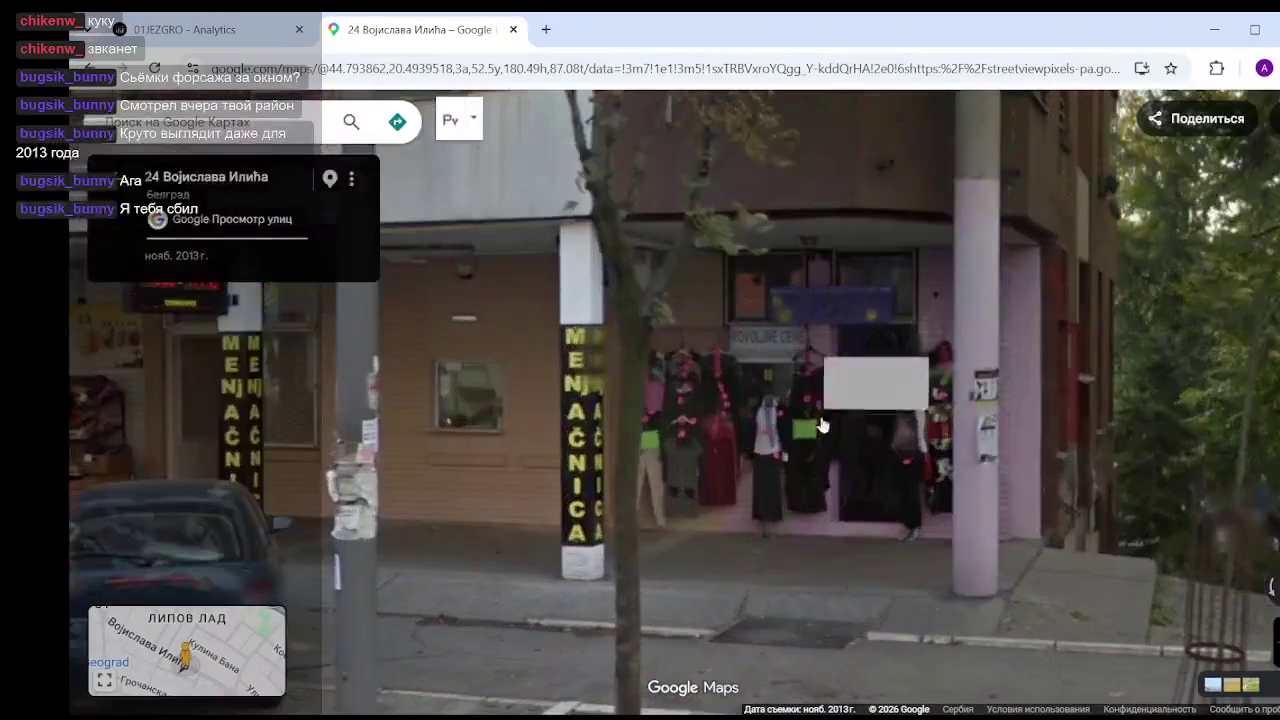
pyautogui.scroll(2, 771, 286)
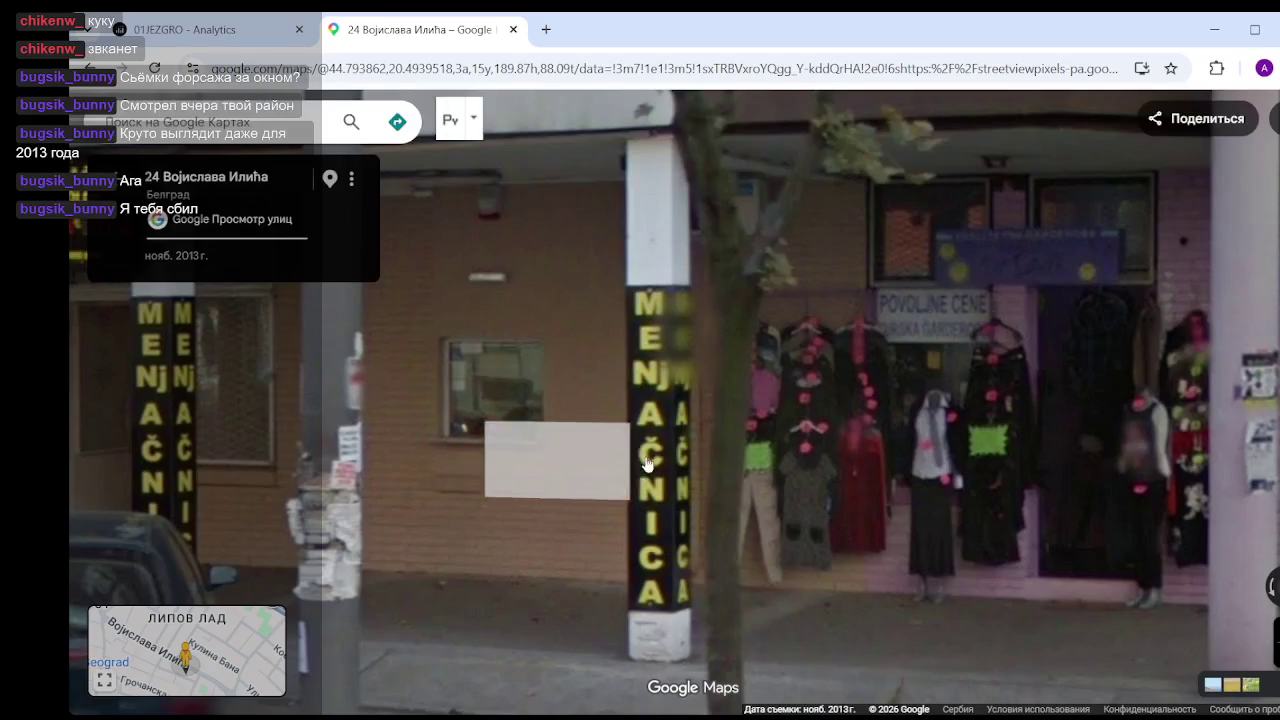
pyautogui.scroll(-5, 864, 421)
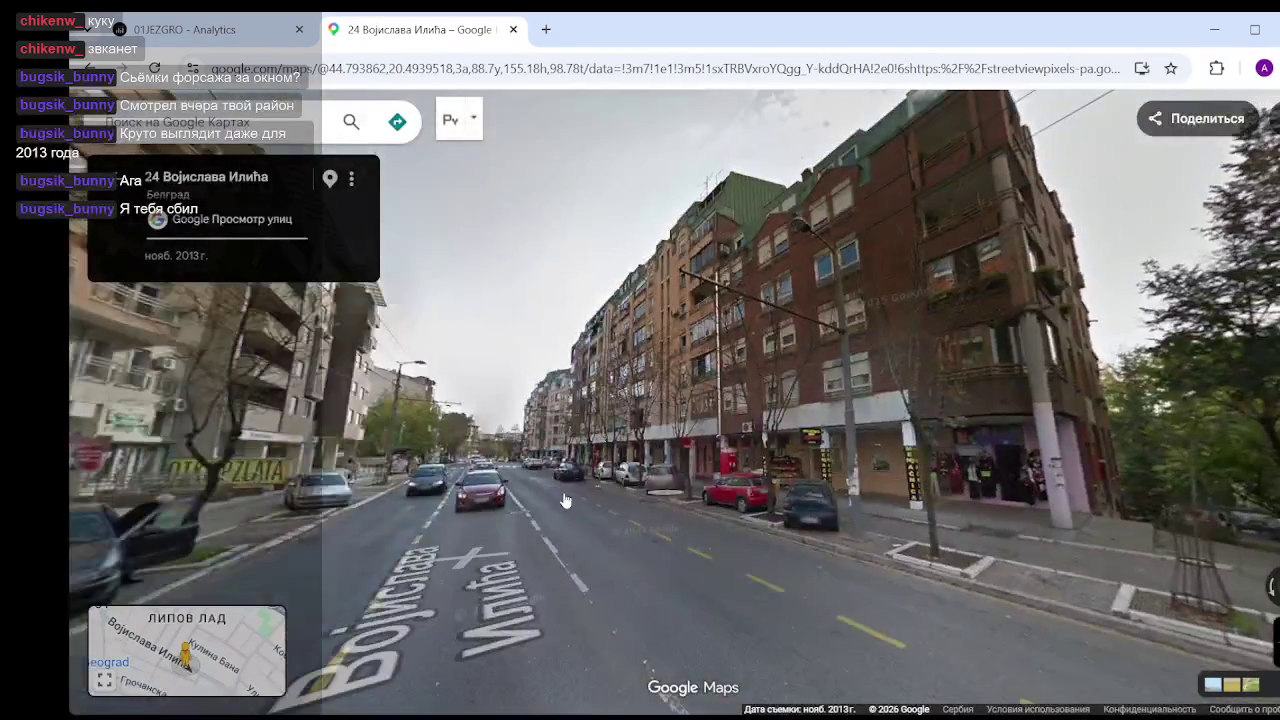
# - Advance past number 39 to number 22 and zoom in on the Kafe Picerija facade
pyautogui.click(565, 500)
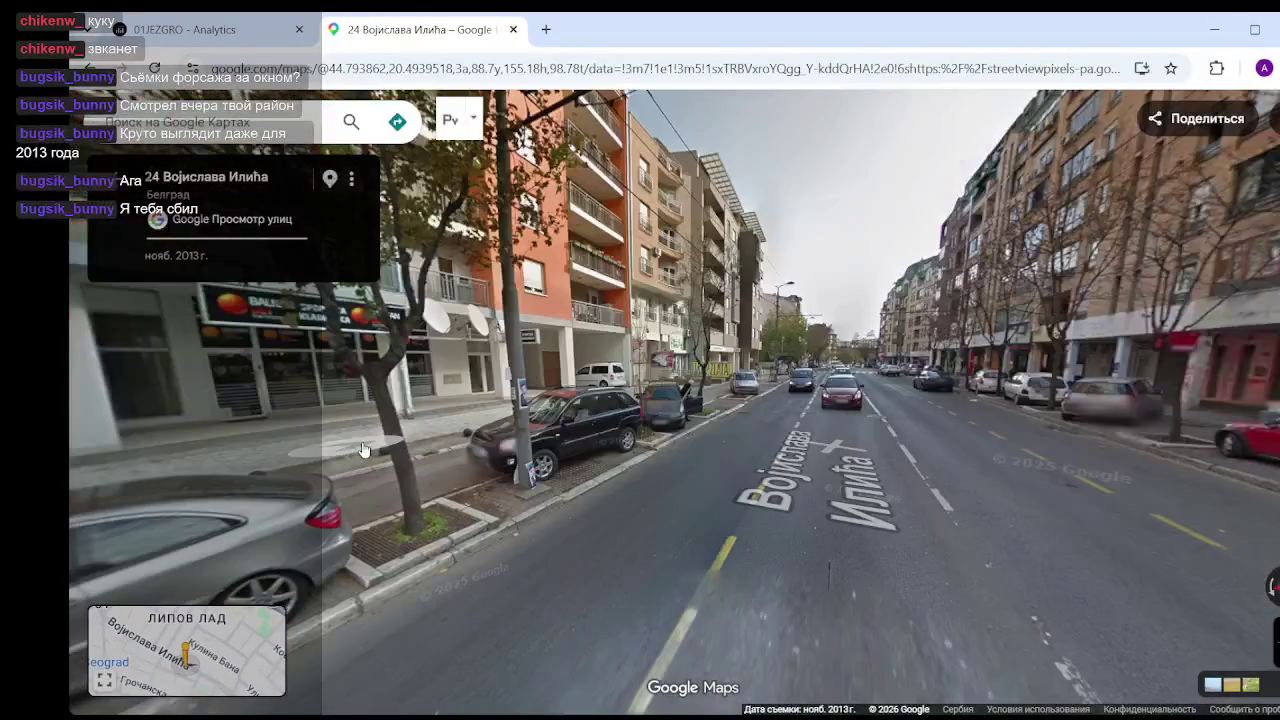
pyautogui.moveTo(600, 470); pyautogui.dragTo(1045, 440)
pyautogui.press('Left')
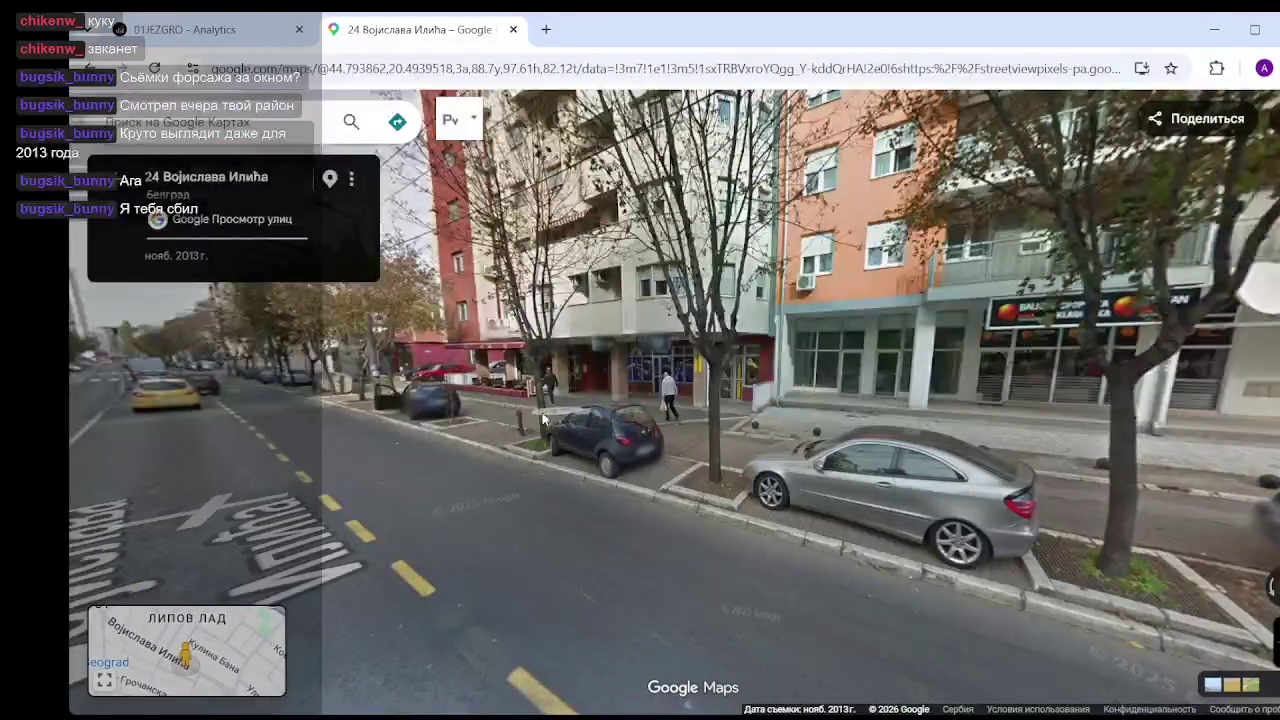
pyautogui.press('Left')
pyautogui.click(538, 544)
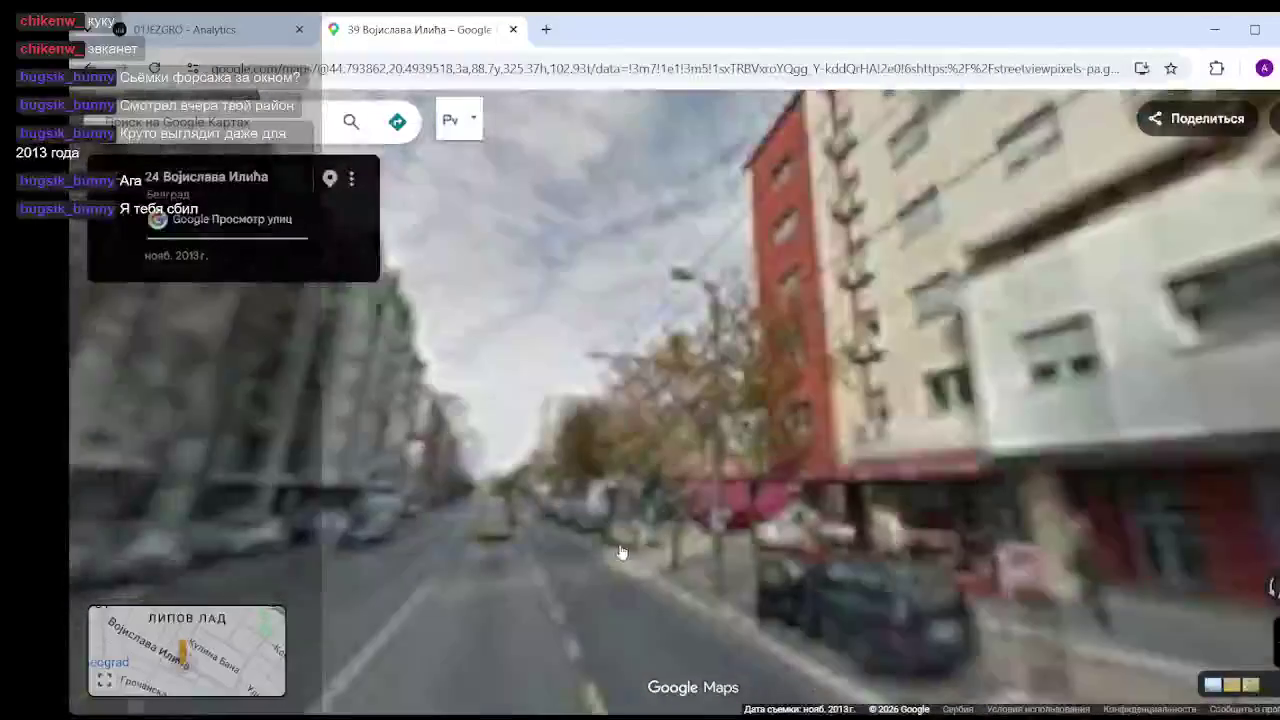
pyautogui.click(663, 660)
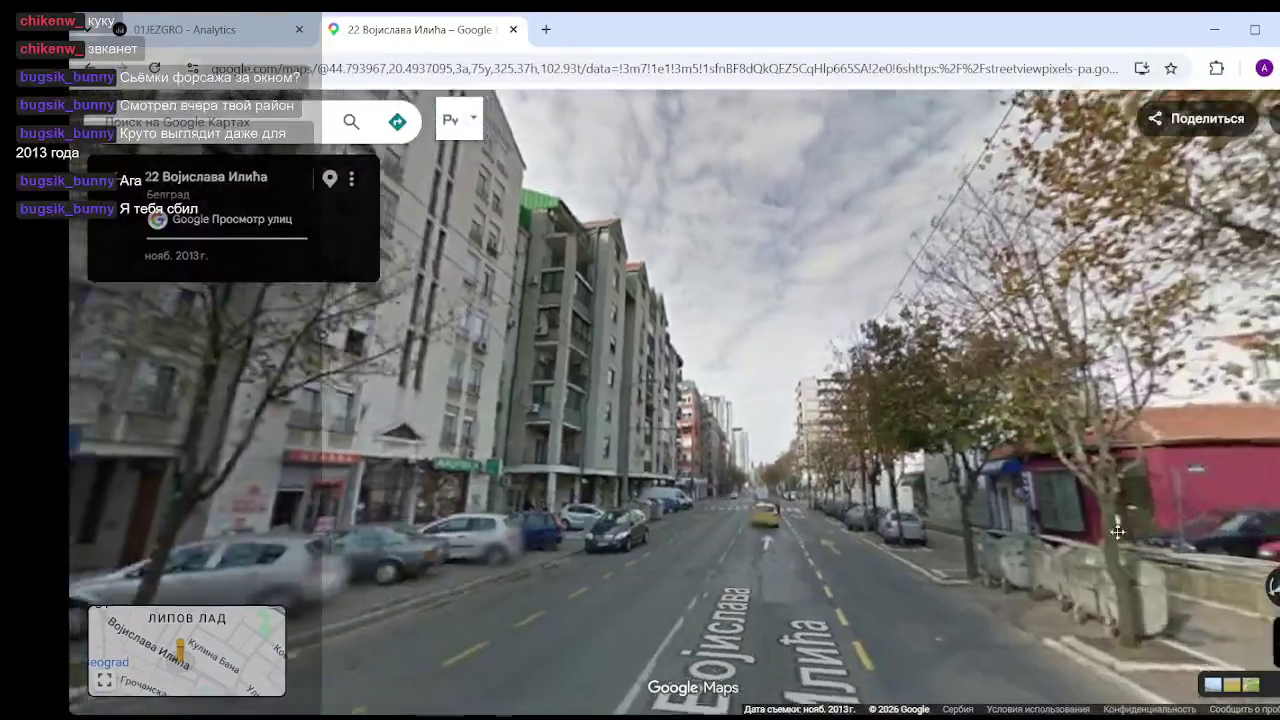
pyautogui.moveTo(1117, 532); pyautogui.dragTo(652, 410)
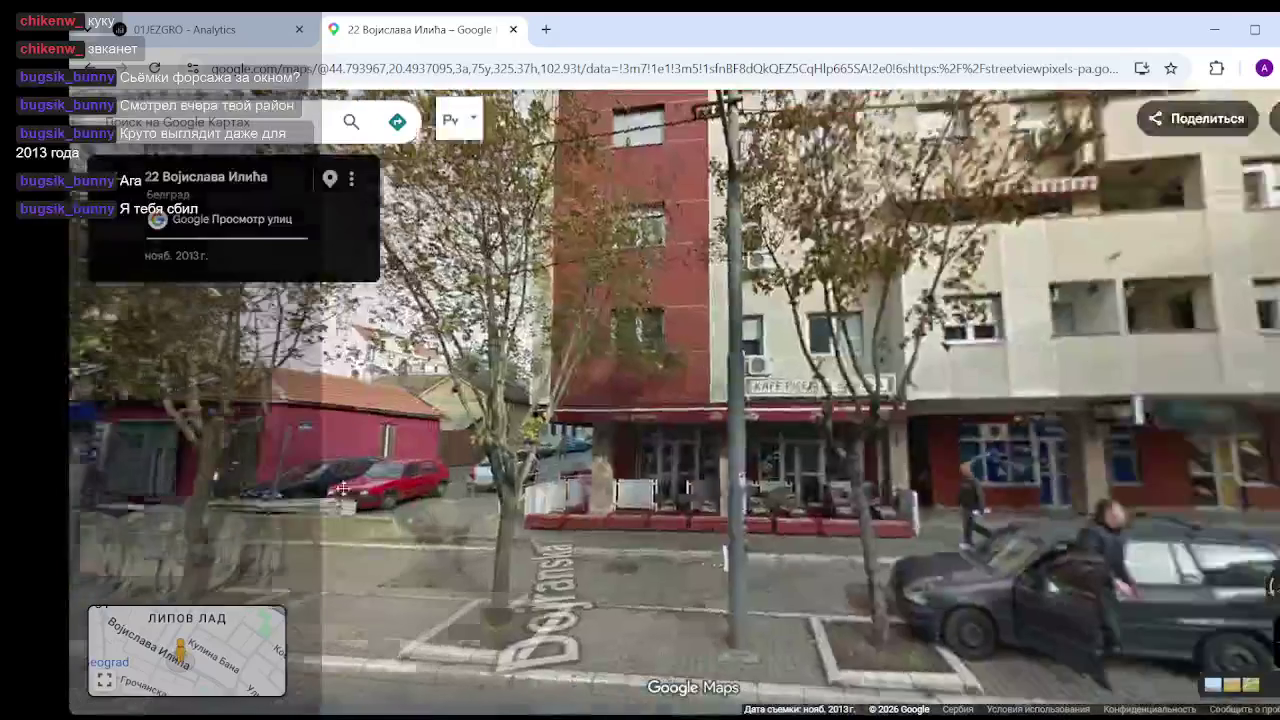
pyautogui.click(652, 410)
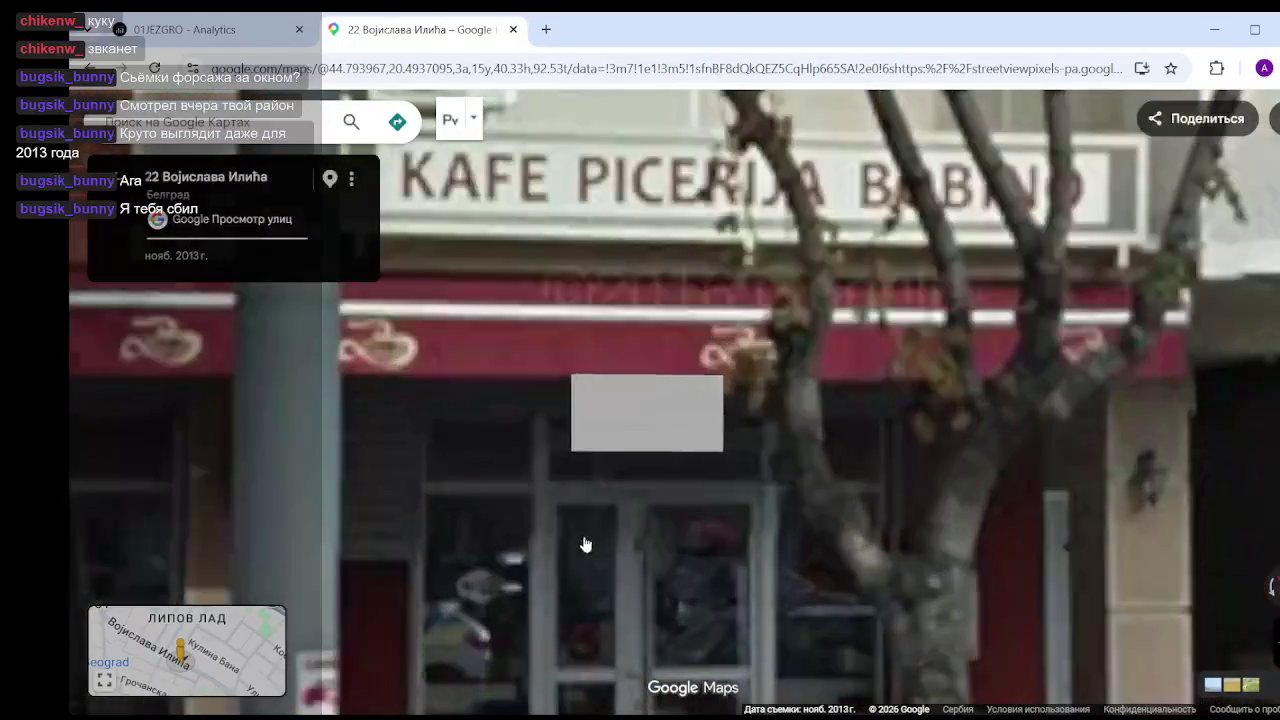
pyautogui.click(754, 500)
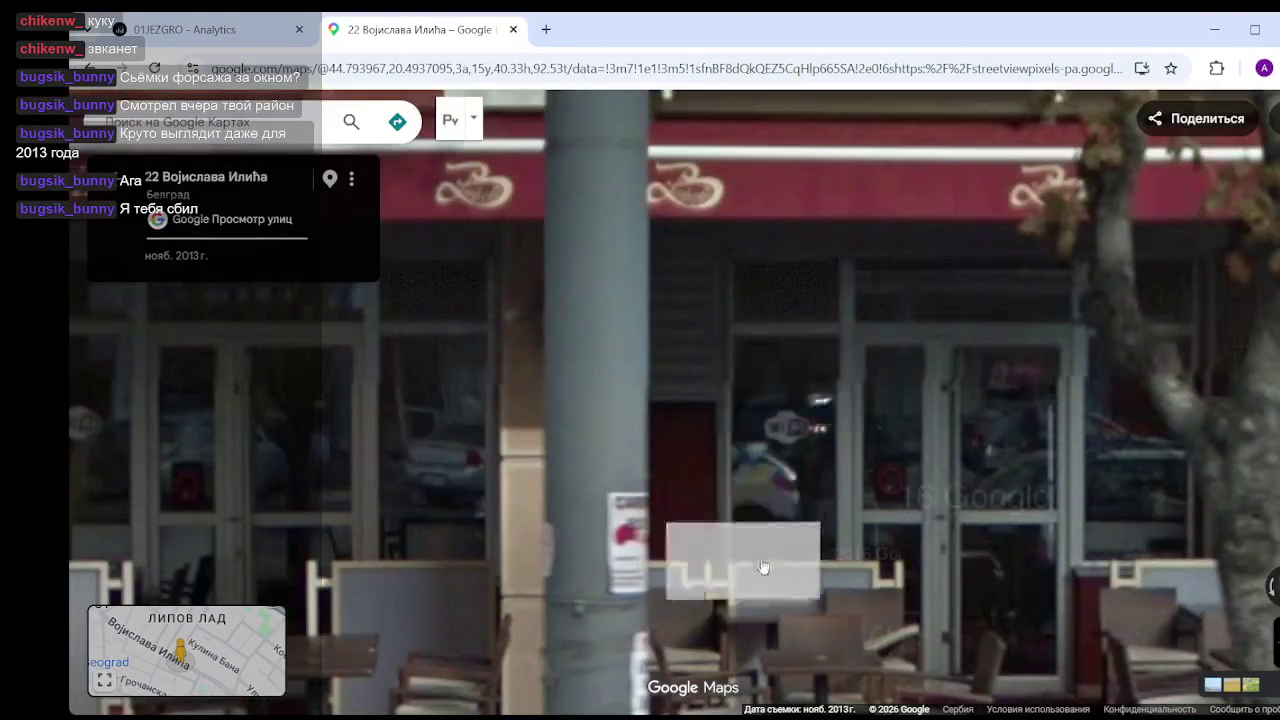
pyautogui.scroll(-3, 547, 473)
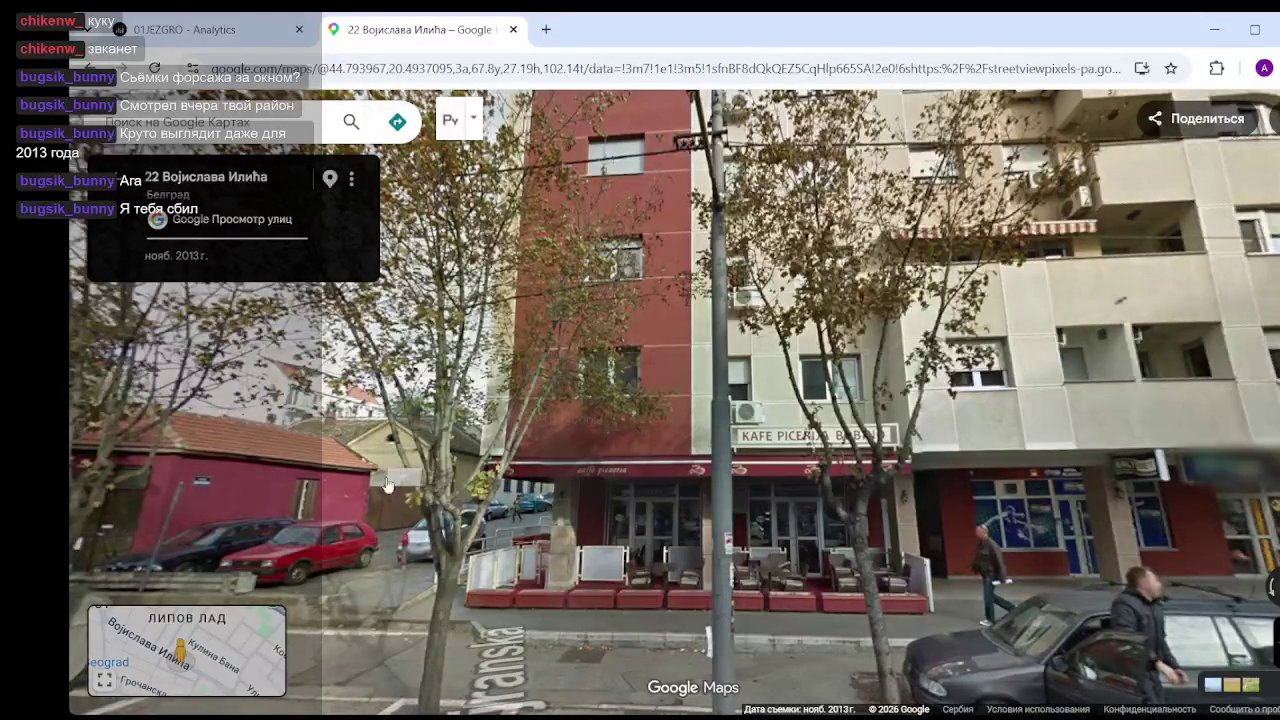
# - Zoom in on the ХЕМИЈСКО shopfront, then advance past the pink kiosk to number 35
pyautogui.moveTo(388, 484); pyautogui.dragTo(988, 507)
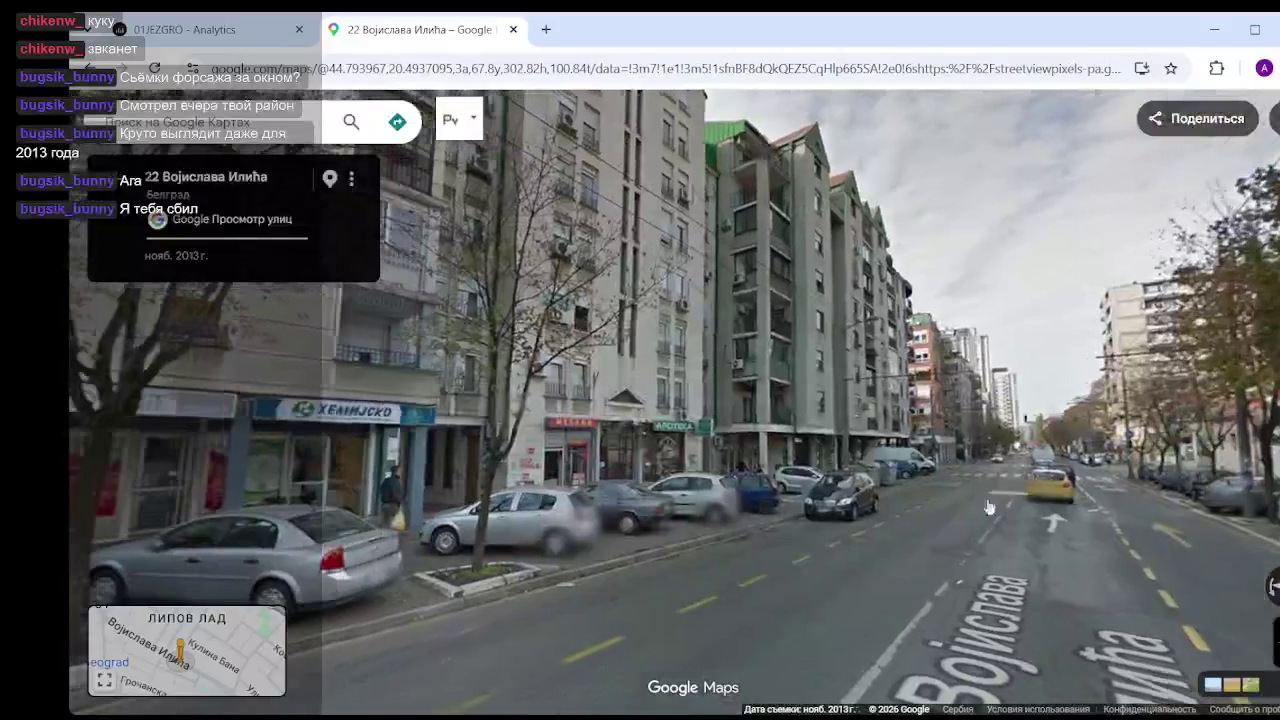
pyautogui.click(748, 523)
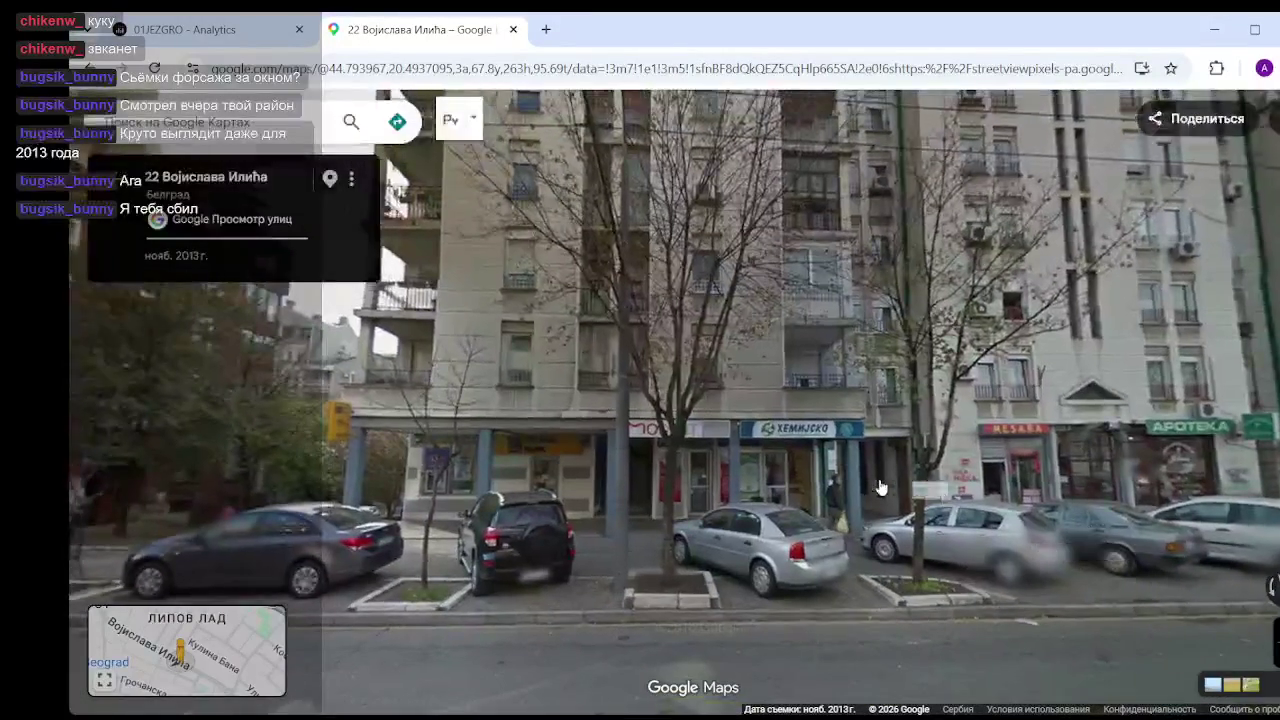
pyautogui.click(880, 487)
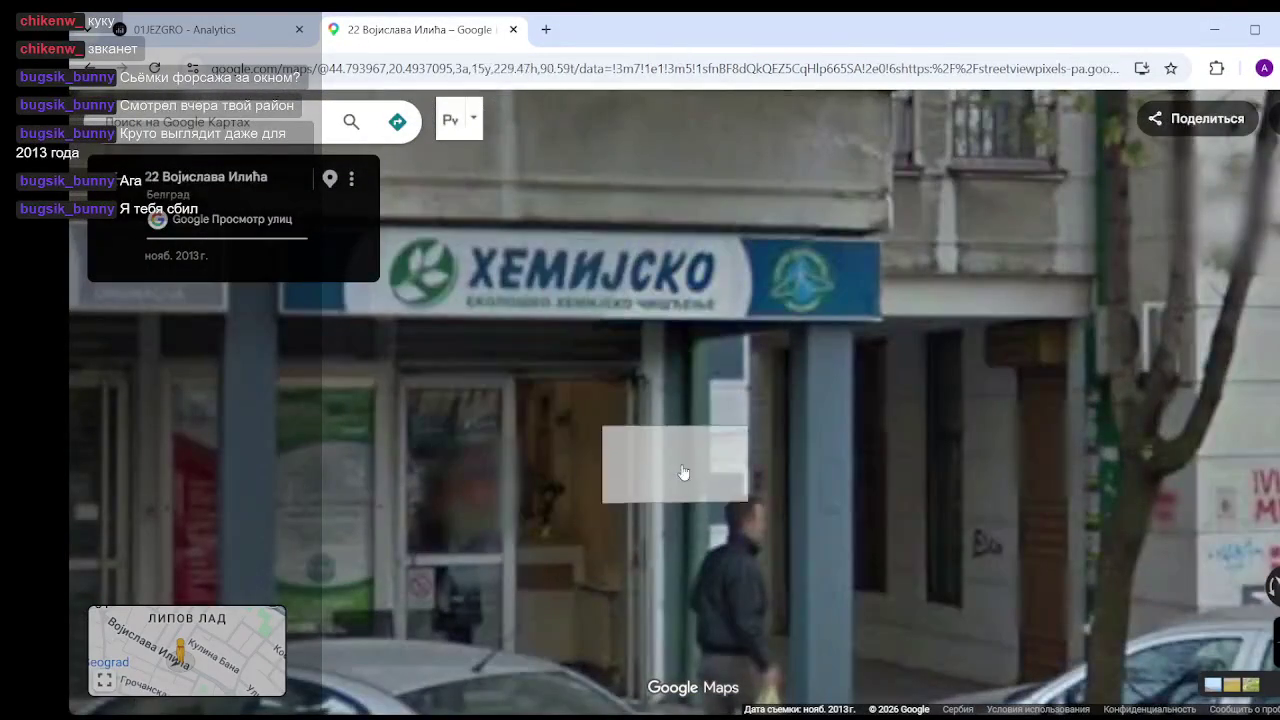
pyautogui.scroll(-5, 683, 459)
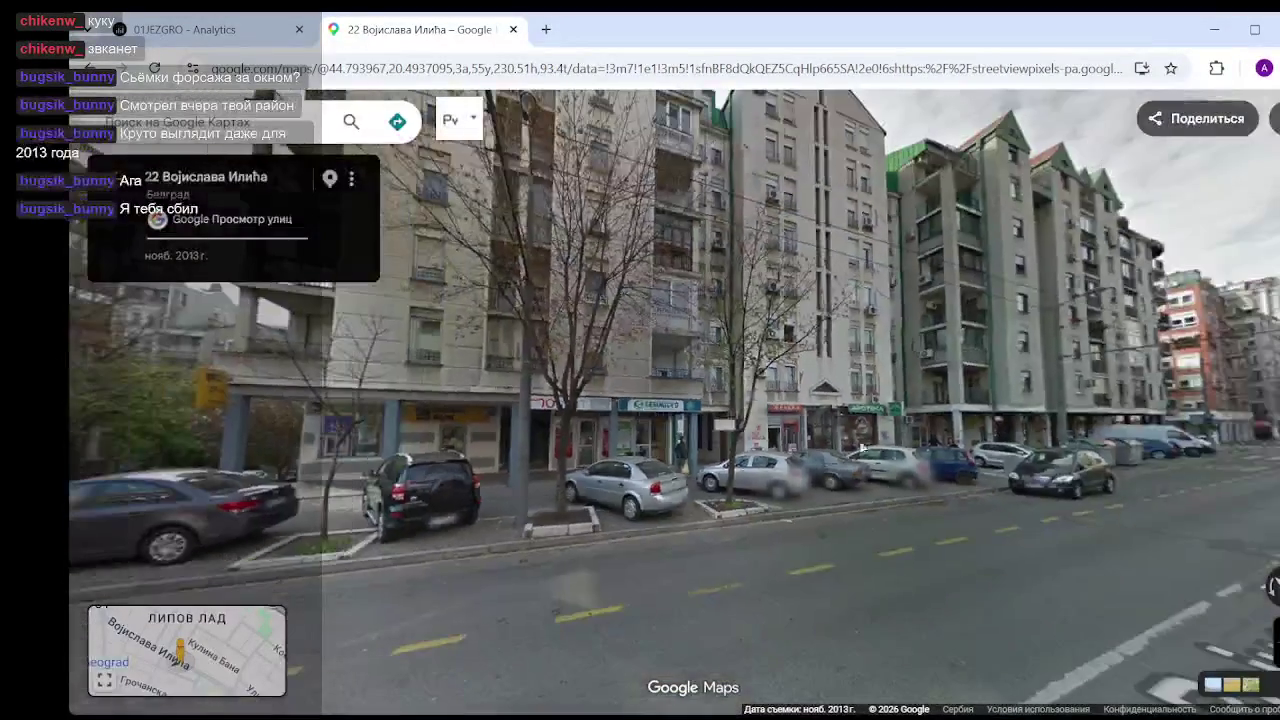
pyautogui.click(760, 465)
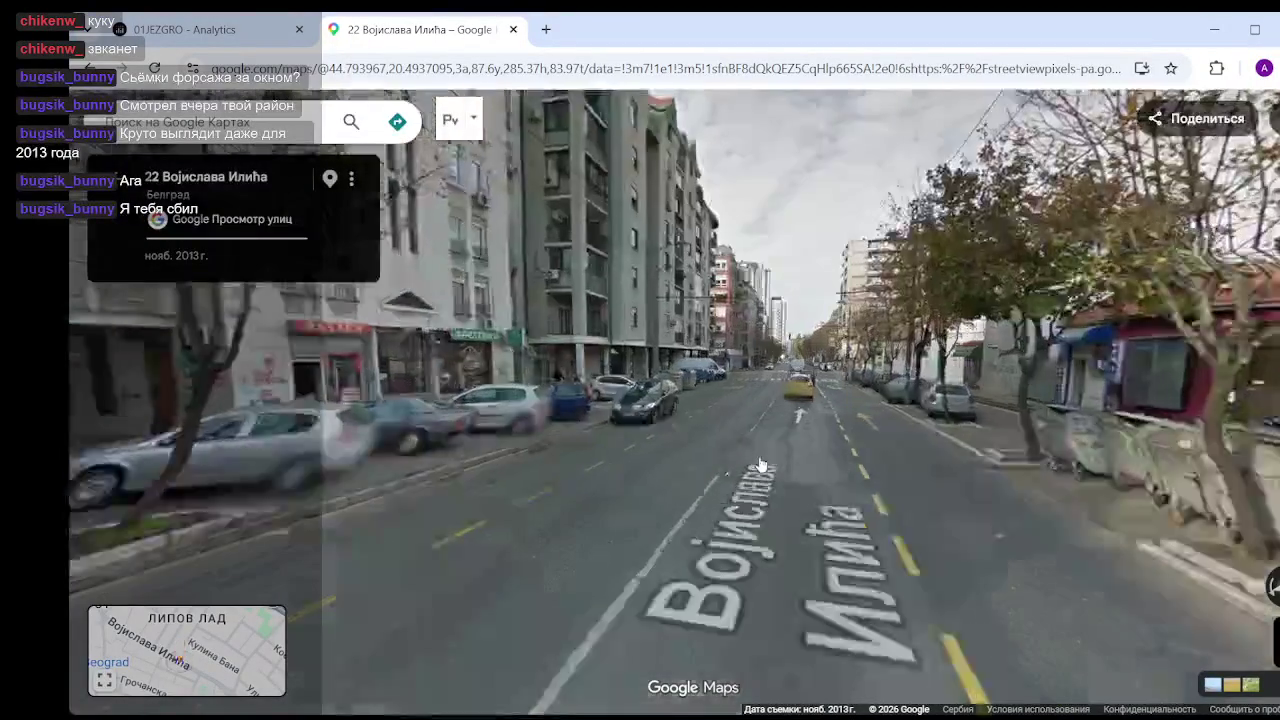
pyautogui.click(760, 465)
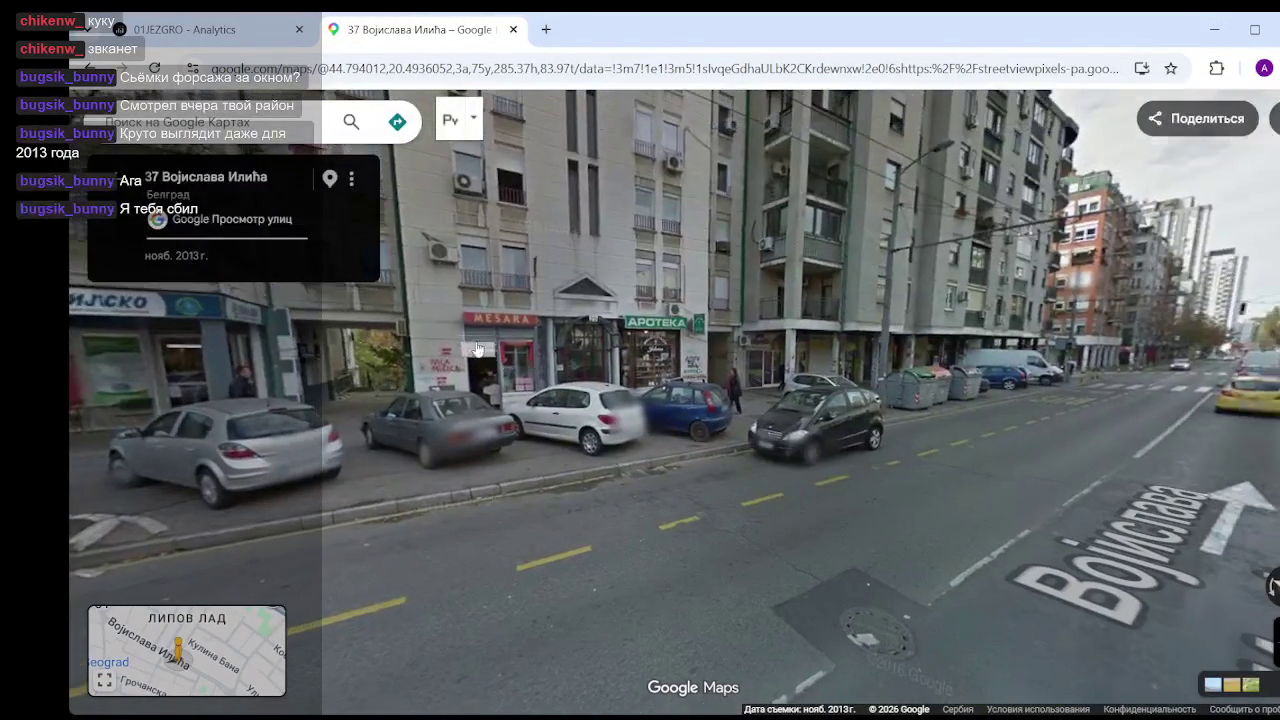
pyautogui.click(477, 349)
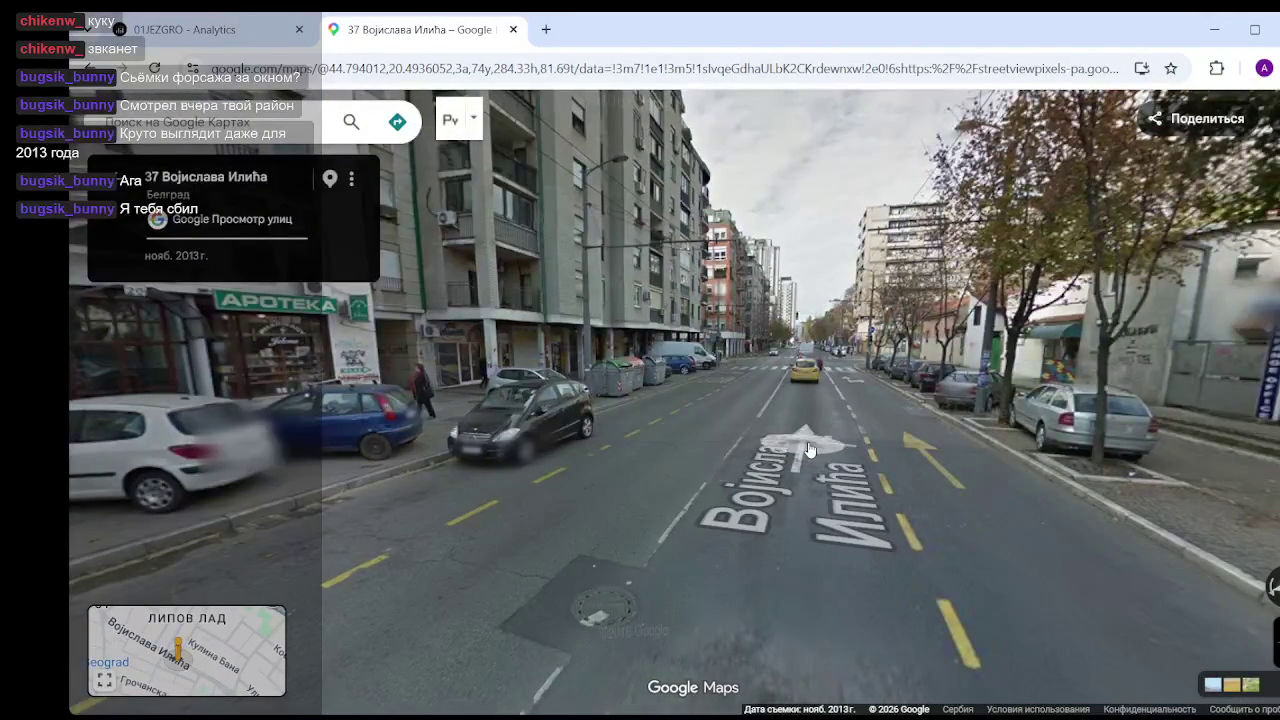
pyautogui.click(1020, 328)
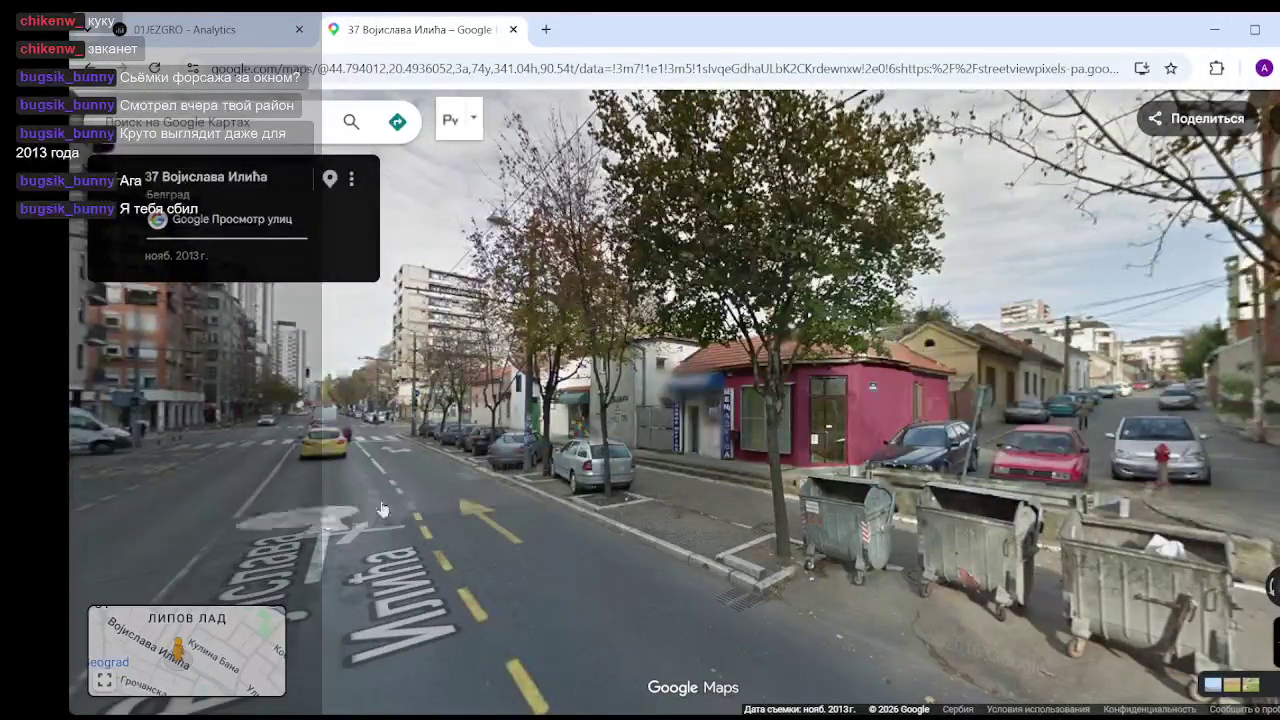
pyautogui.moveTo(381, 510); pyautogui.dragTo(797, 449)
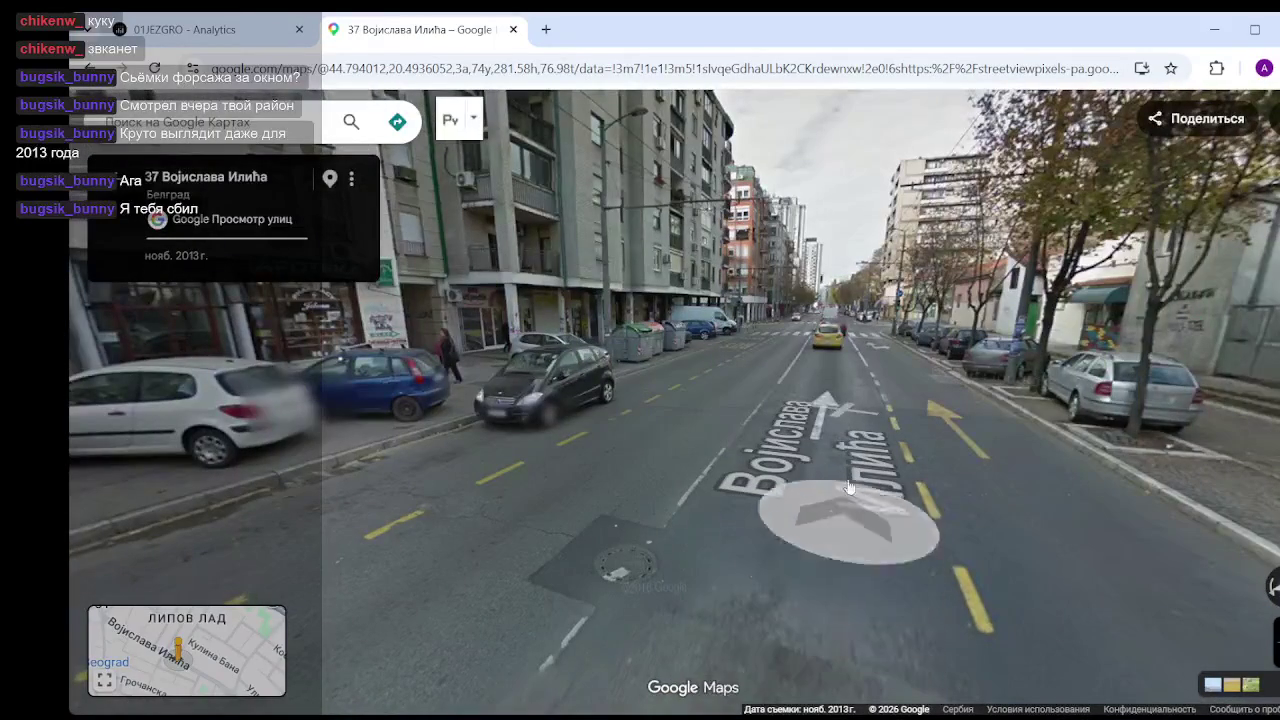
pyautogui.click(835, 368)
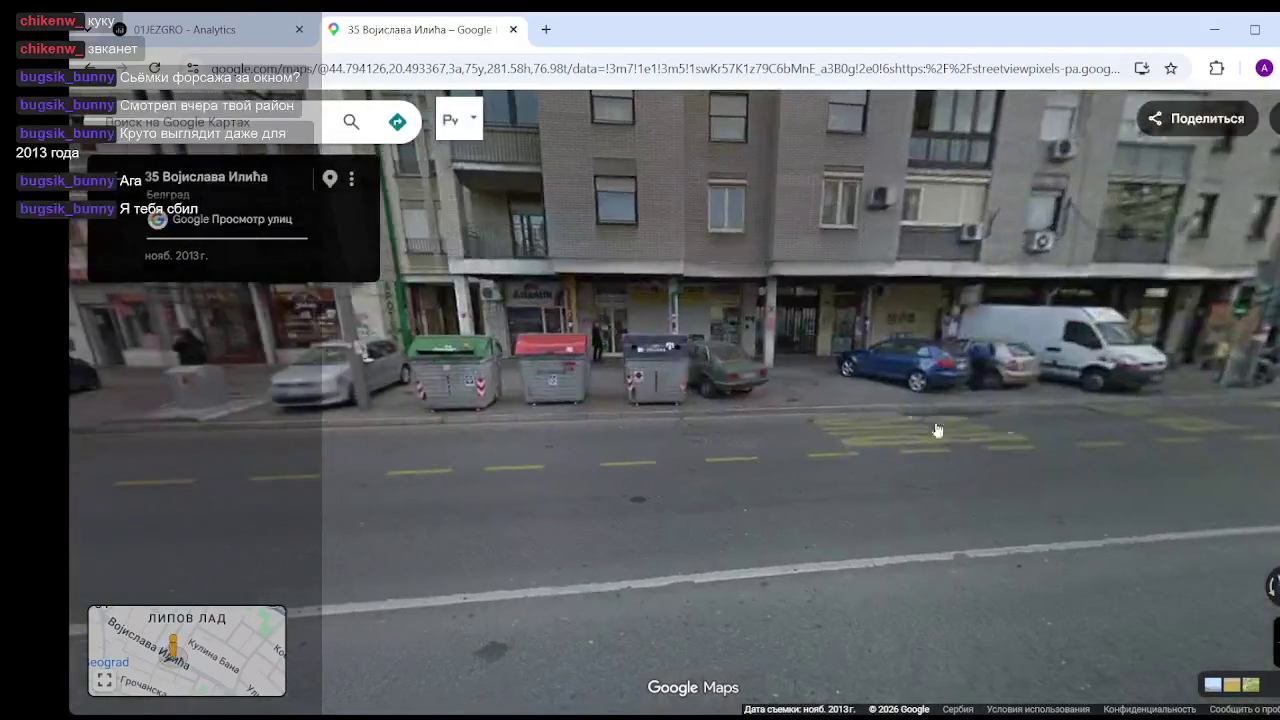
# - Look over the Atlantik and Animal House shopfronts, then jump ahead to number 16
pyautogui.moveTo(937, 430); pyautogui.dragTo(1107, 430)
pyautogui.scroll(3, 797, 361)
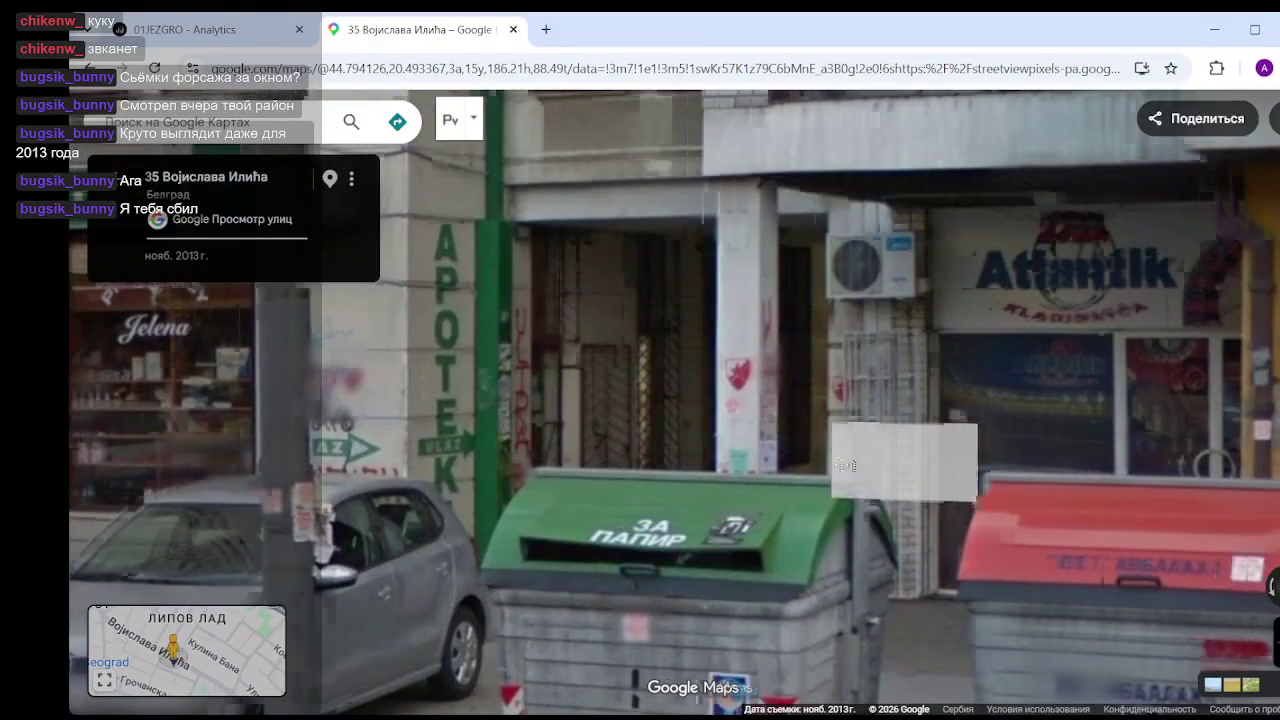
pyautogui.moveTo(943, 457); pyautogui.dragTo(657, 456)
pyautogui.moveTo(849, 464); pyautogui.dragTo(343, 537)
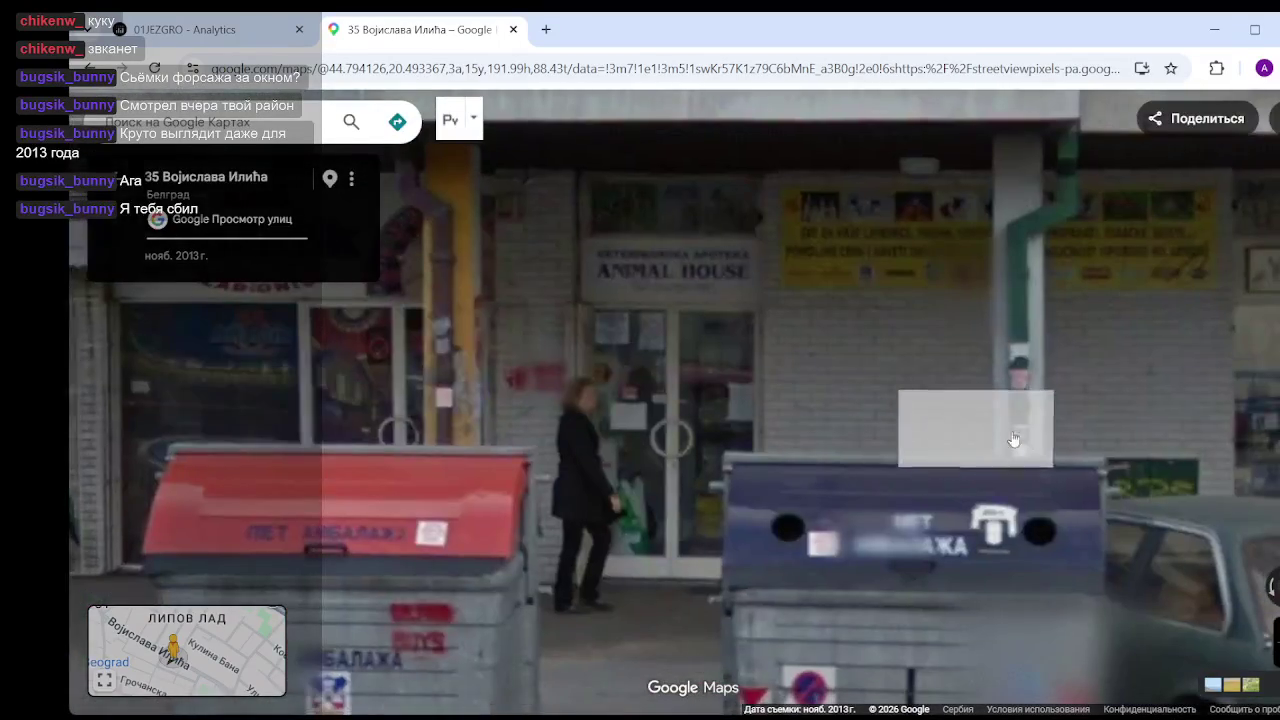
pyautogui.moveTo(1017, 443); pyautogui.dragTo(643, 434)
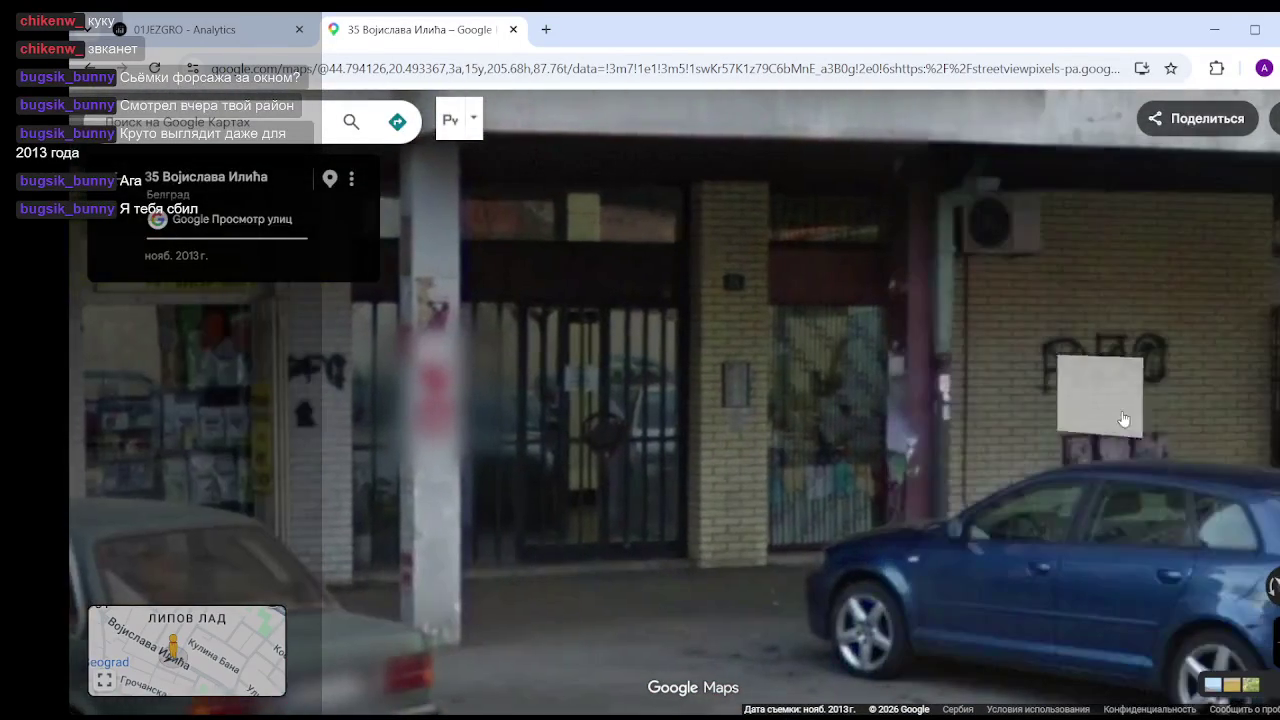
pyautogui.press('Right')
pyautogui.press('Right')
pyautogui.press('Right')
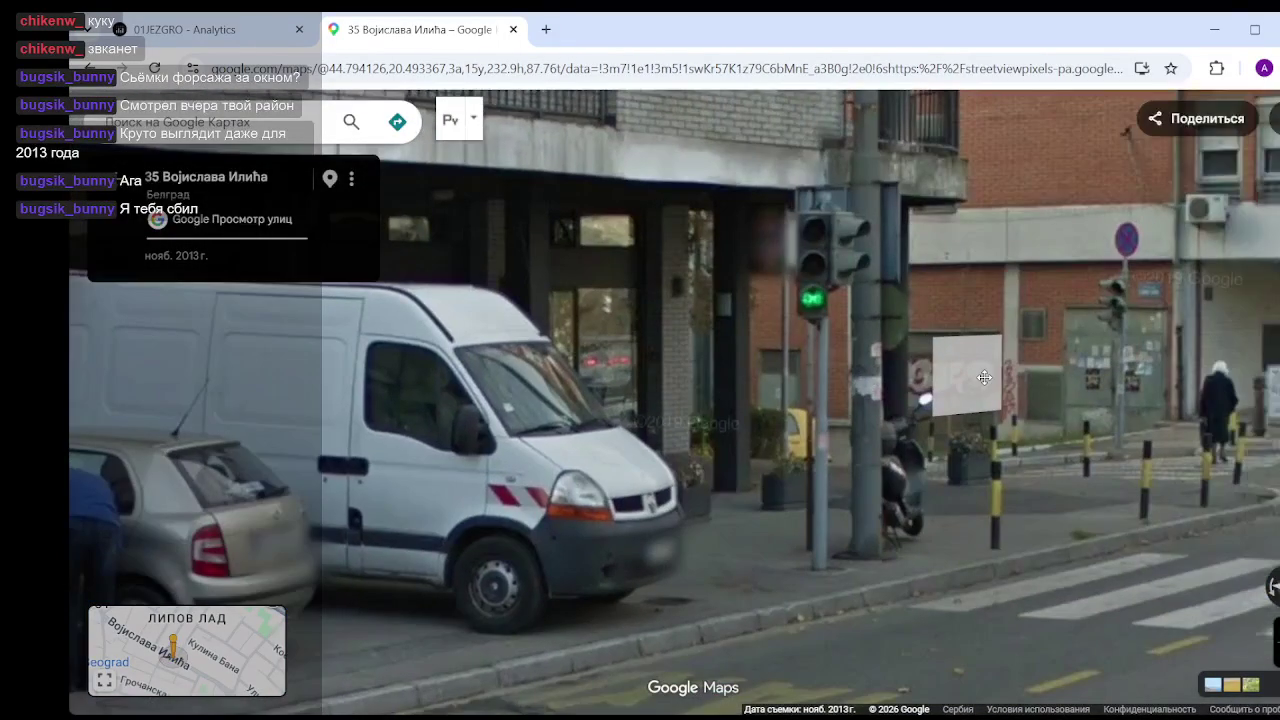
pyautogui.press('Right')
pyautogui.press('Right')
pyautogui.press('Right')
pyautogui.press('Right')
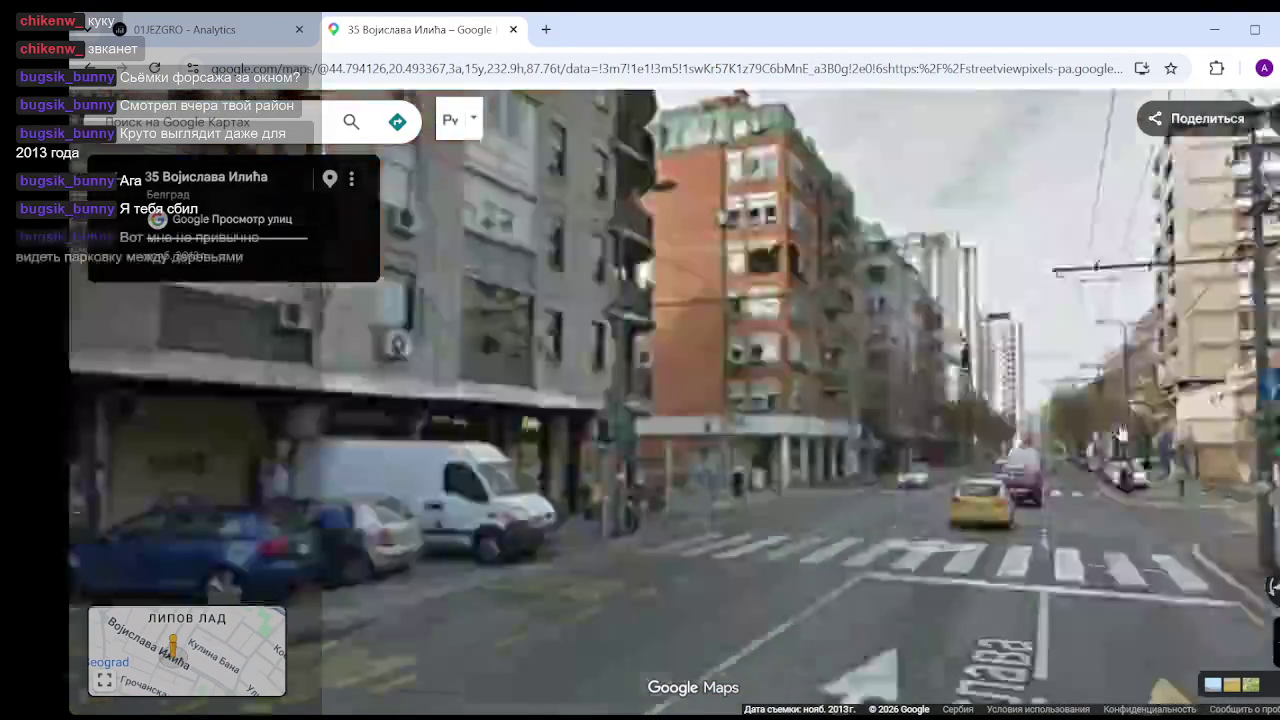
pyautogui.click(970, 557)
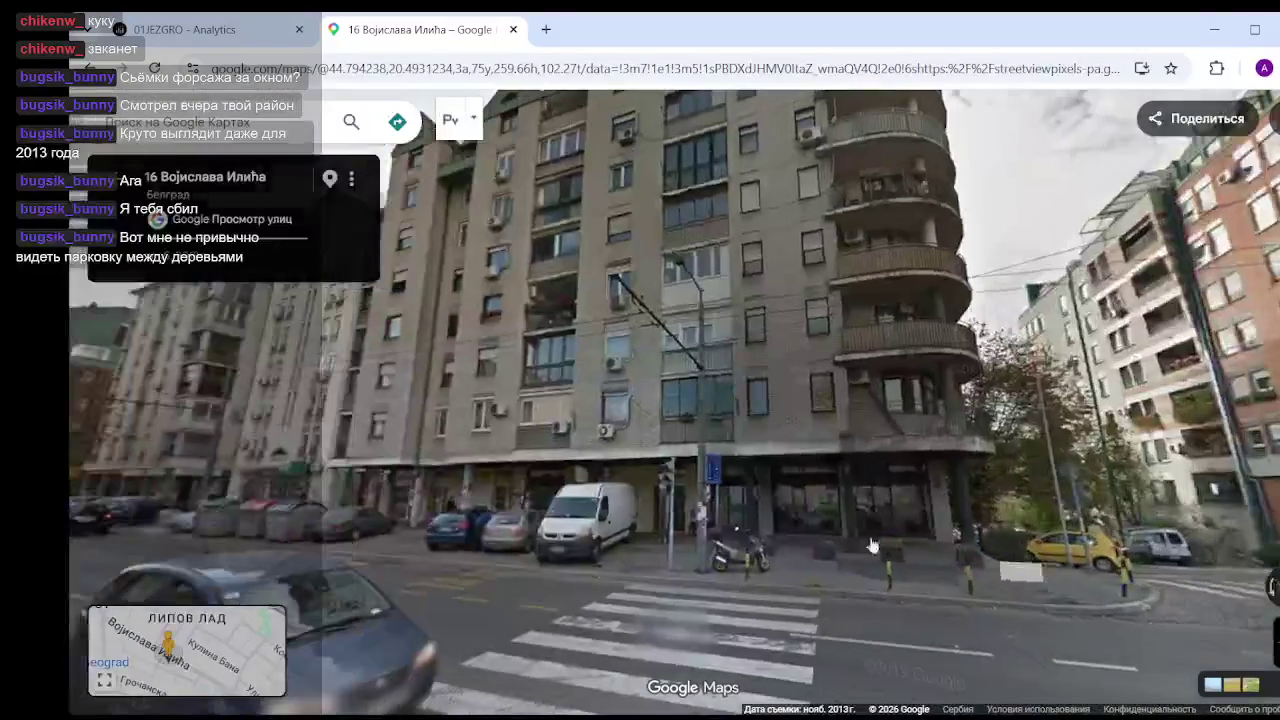
# - Move from number 16 past the corner pink building to the colourful tiled shop at number 35
pyautogui.click(888, 481)
pyautogui.scroll(2, 886, 484)
pyautogui.scroll(2, 943, 591)
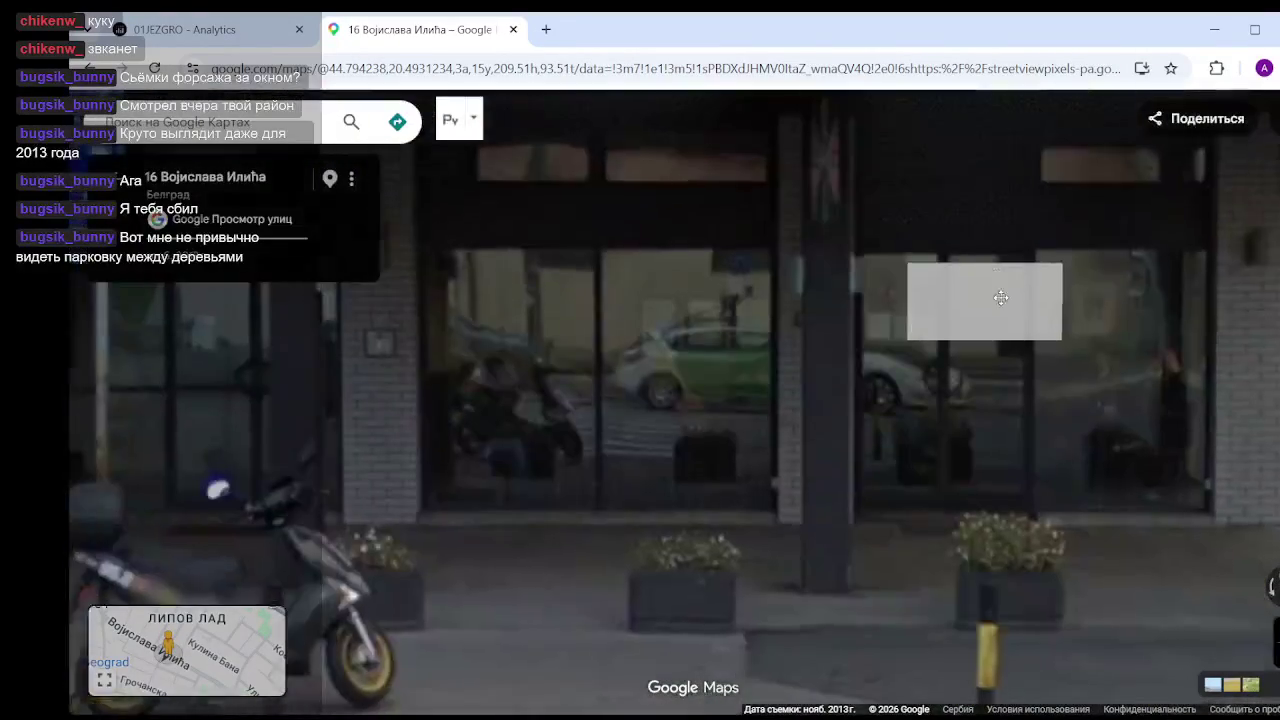
pyautogui.click(1043, 298)
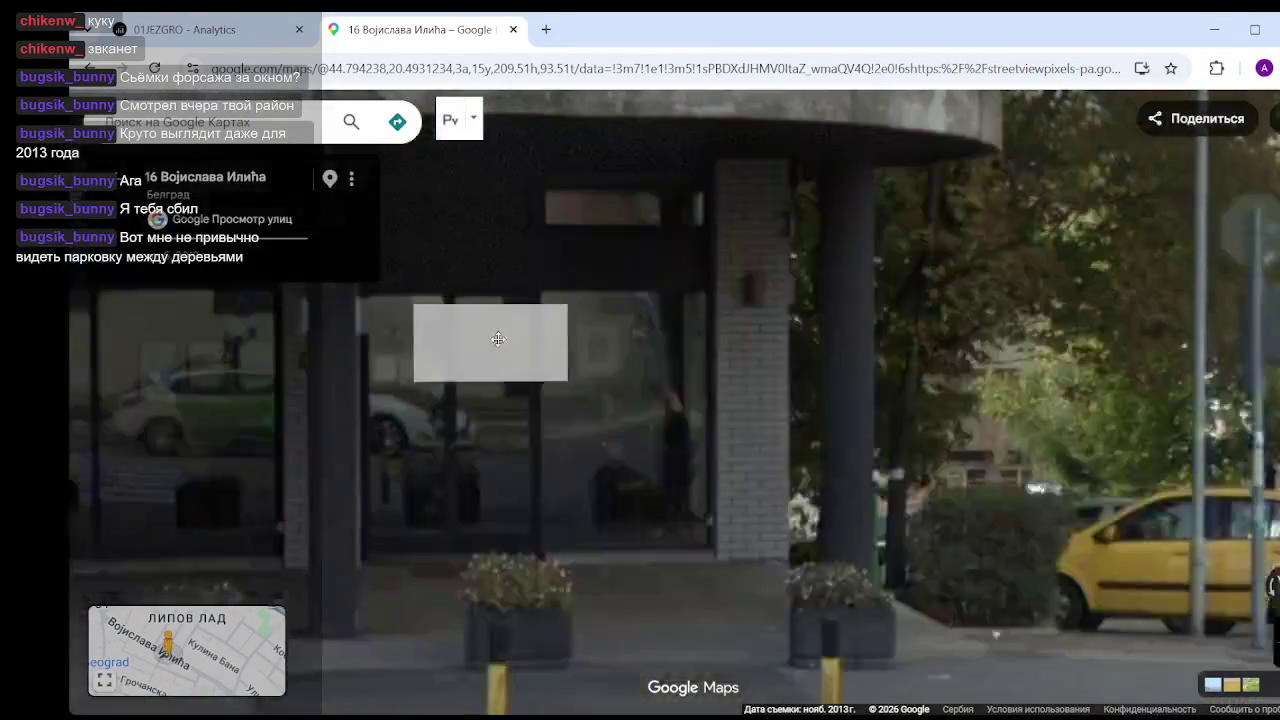
pyautogui.click(498, 339)
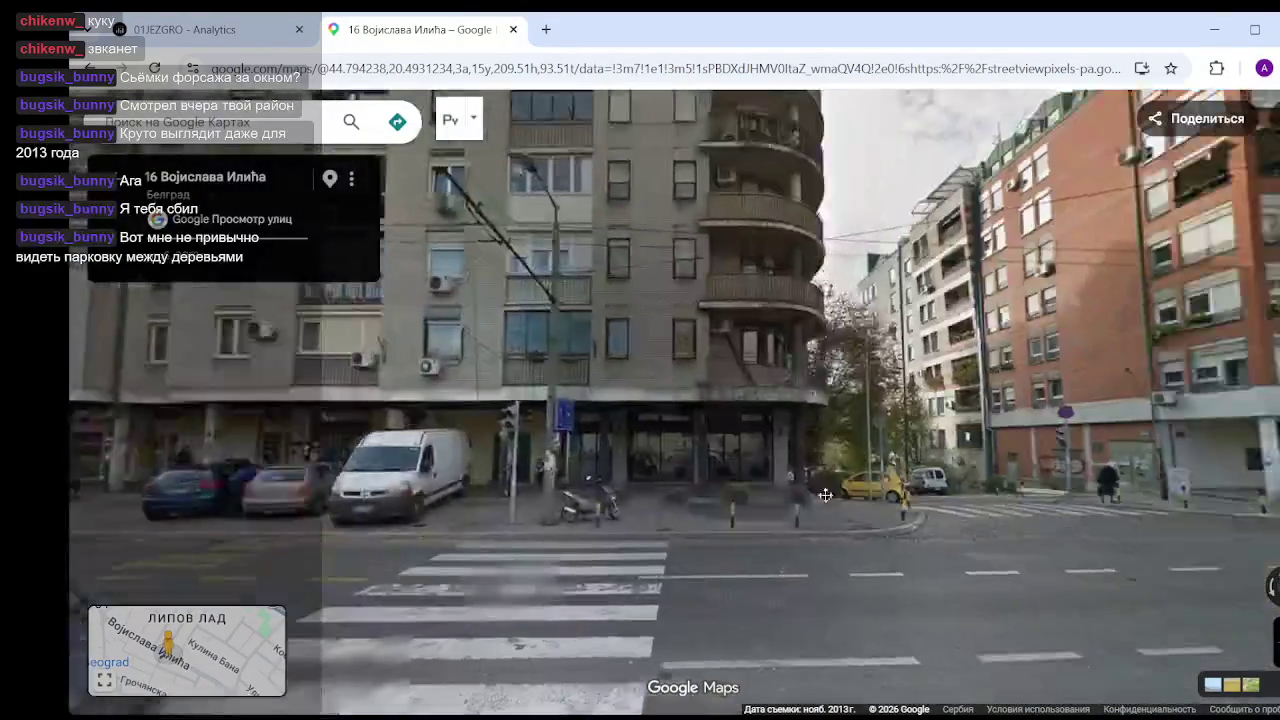
pyautogui.scroll(-5, 825, 495)
pyautogui.moveTo(825, 495); pyautogui.dragTo(479, 495)
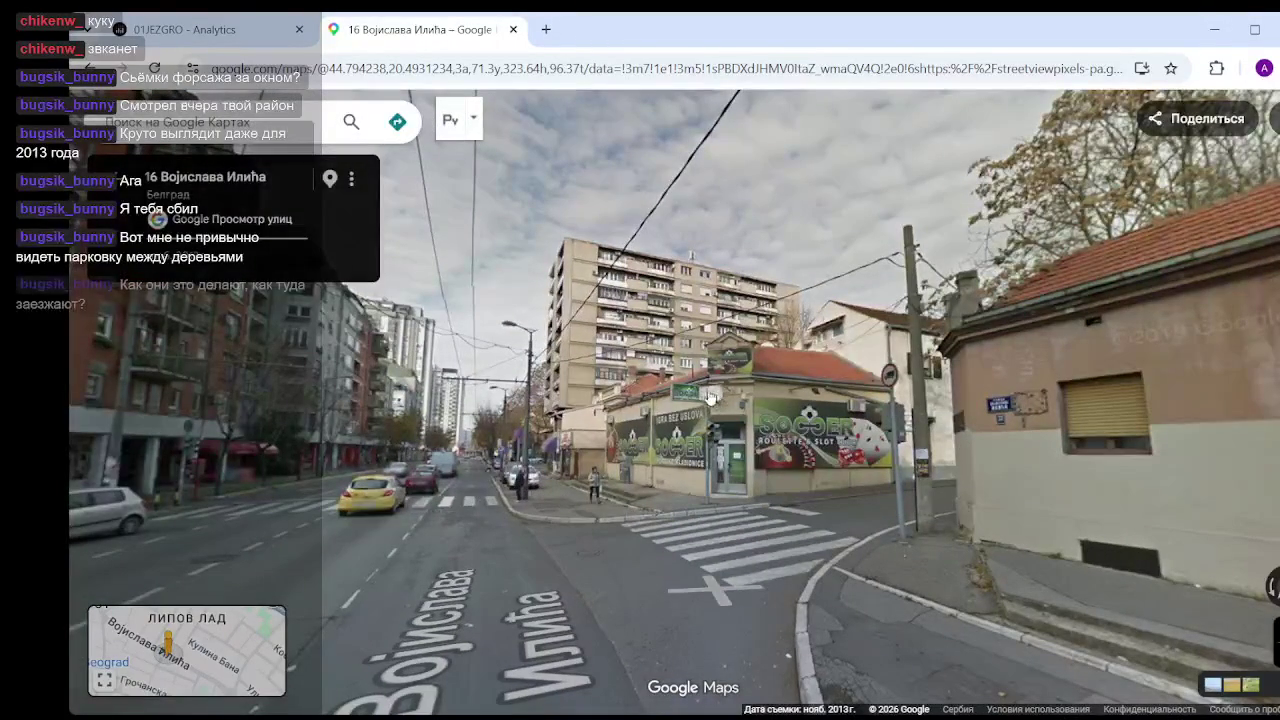
pyautogui.click(880, 562)
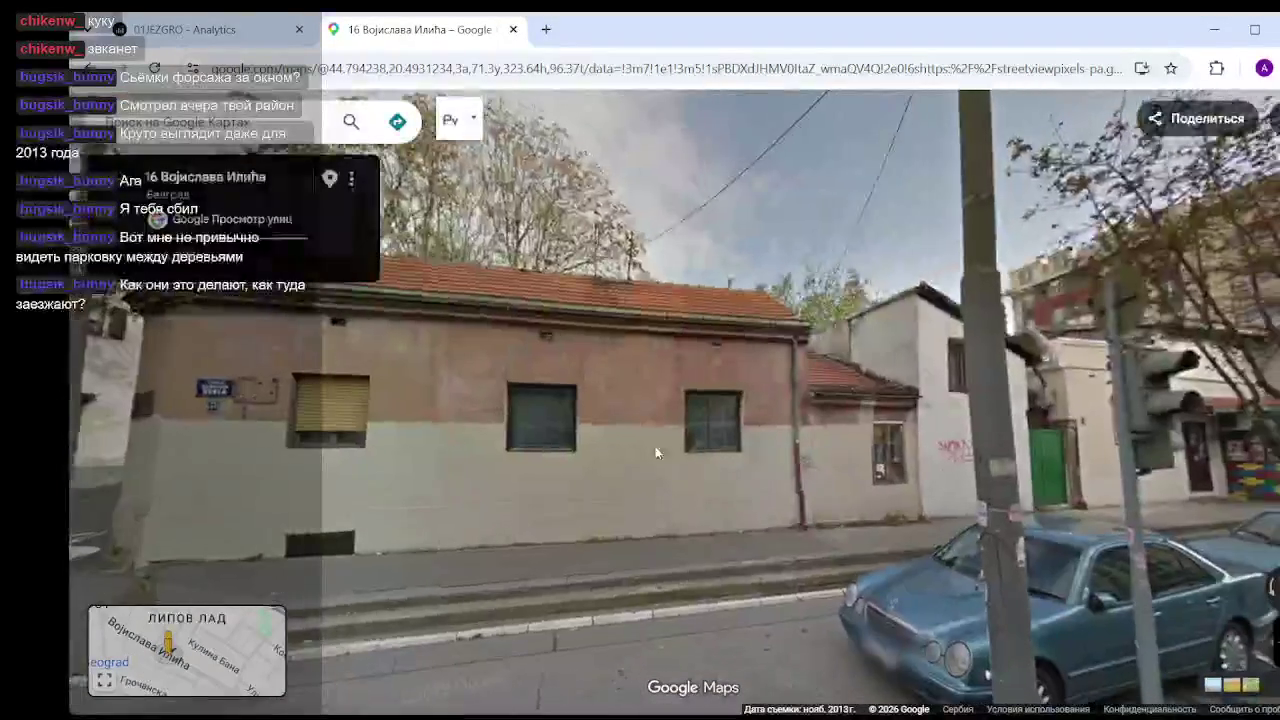
pyautogui.moveTo(960, 520); pyautogui.dragTo(693, 520)
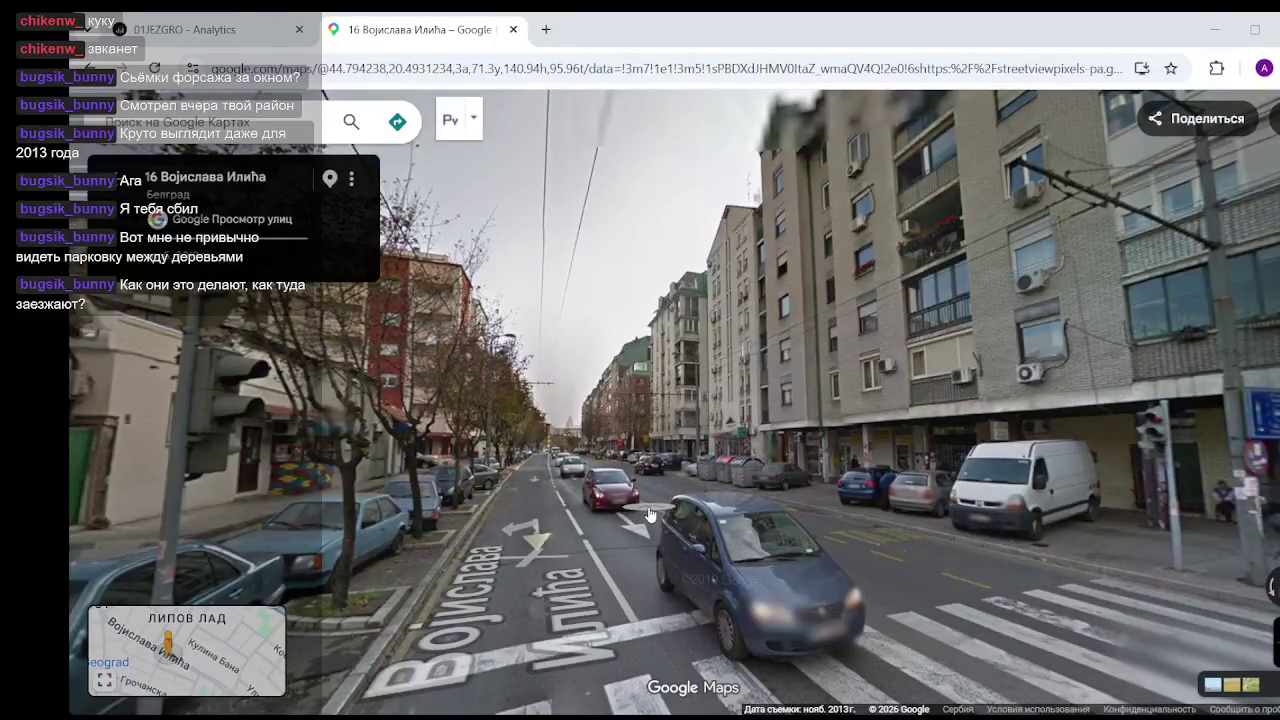
pyautogui.moveTo(557, 545); pyautogui.dragTo(926, 500)
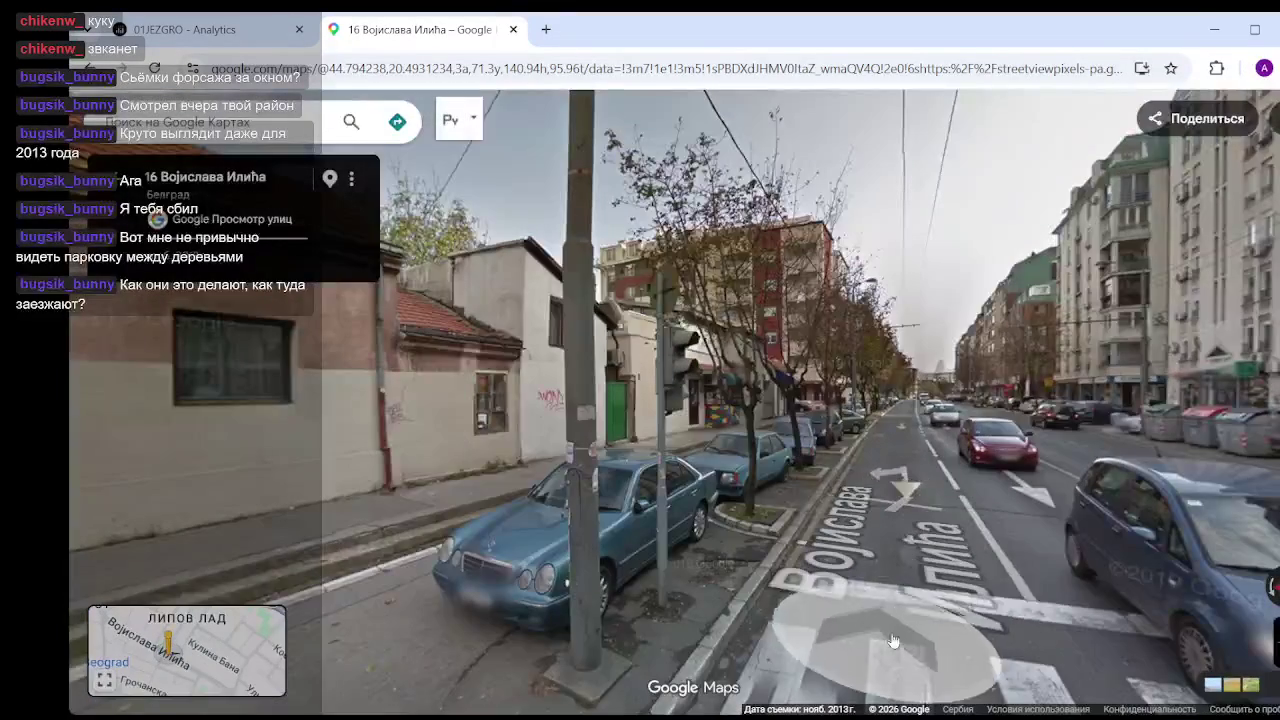
pyautogui.click(928, 448)
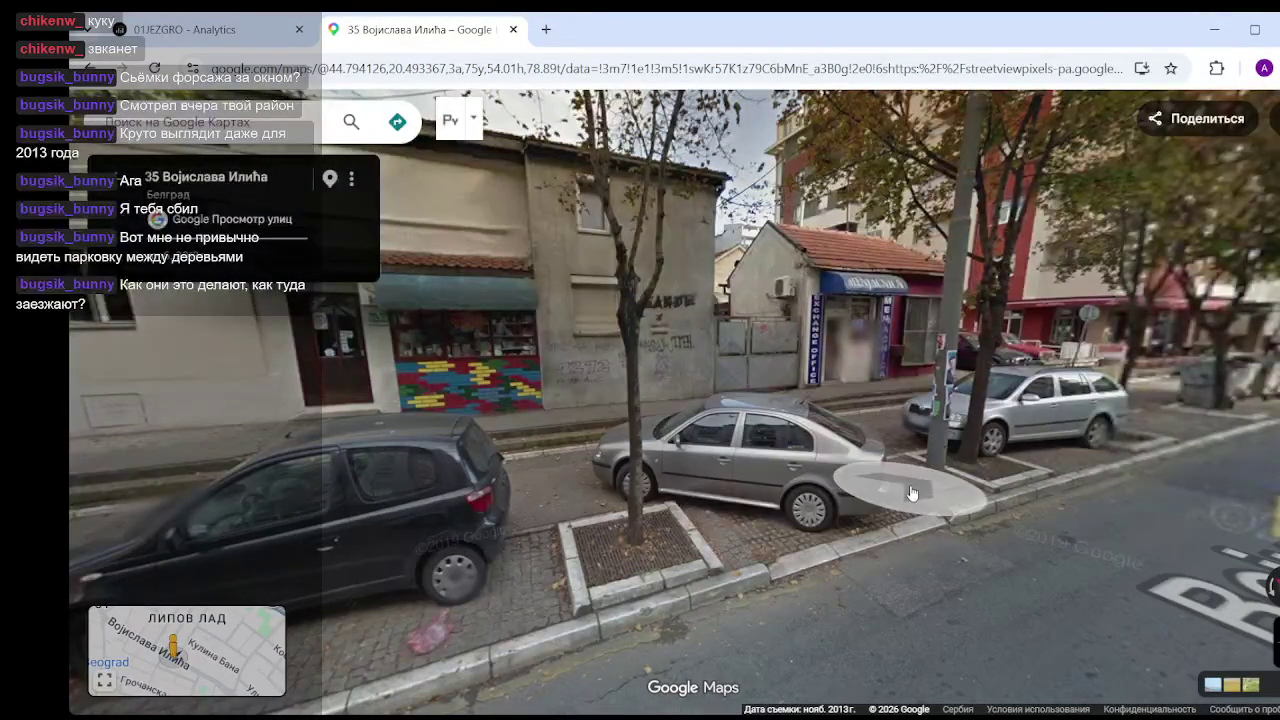
pyautogui.click(783, 521)
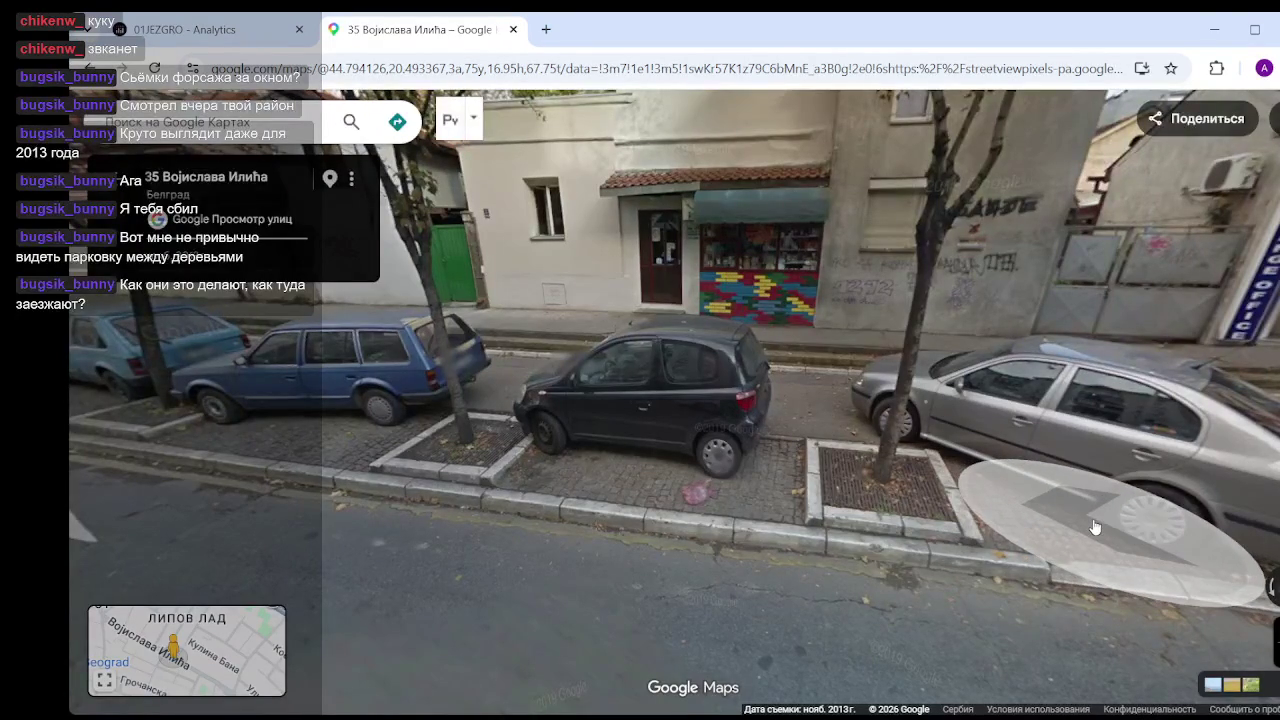
# - Zoom in by the black car, then advance to numbers 37 and 39 facing the parked cars
pyautogui.doubleClick(630, 505)
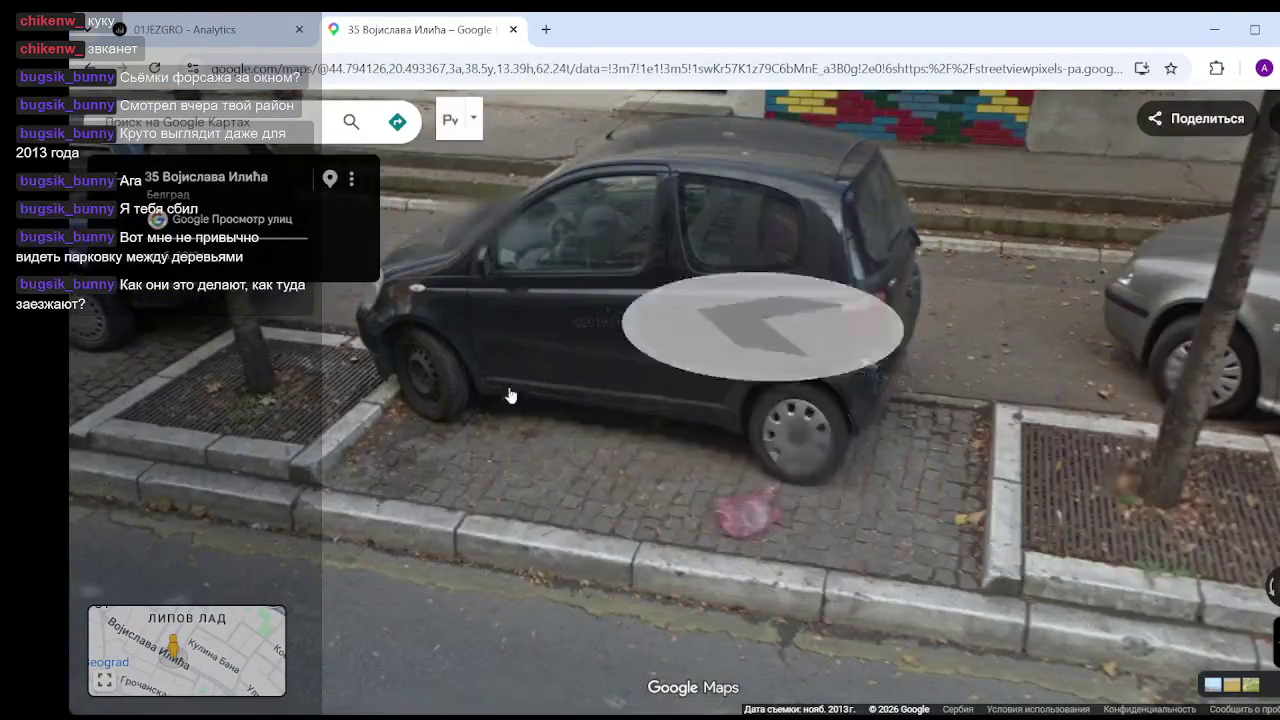
pyautogui.scroll(-3, 746, 403)
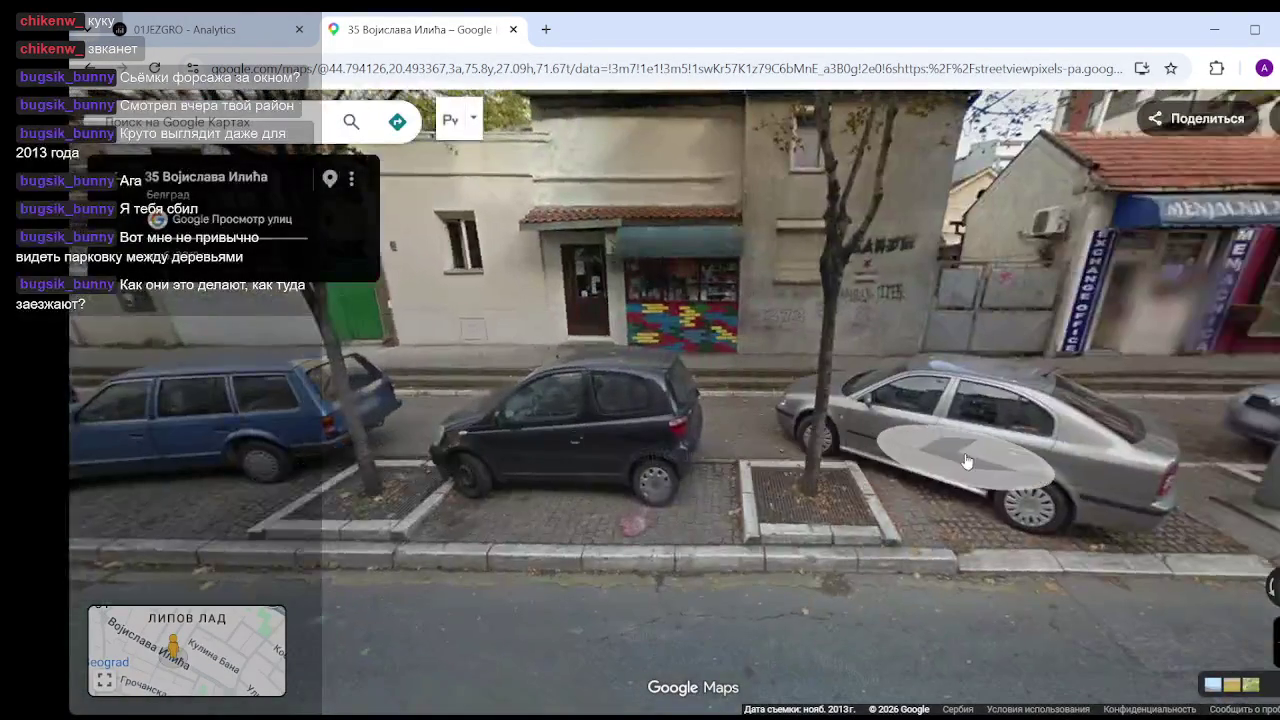
pyautogui.moveTo(943, 457)
pyautogui.mouseDown()
pyautogui.moveTo(576, 467)
pyautogui.moveTo(463, 383)
pyautogui.mouseUp()
pyautogui.click(466, 355)
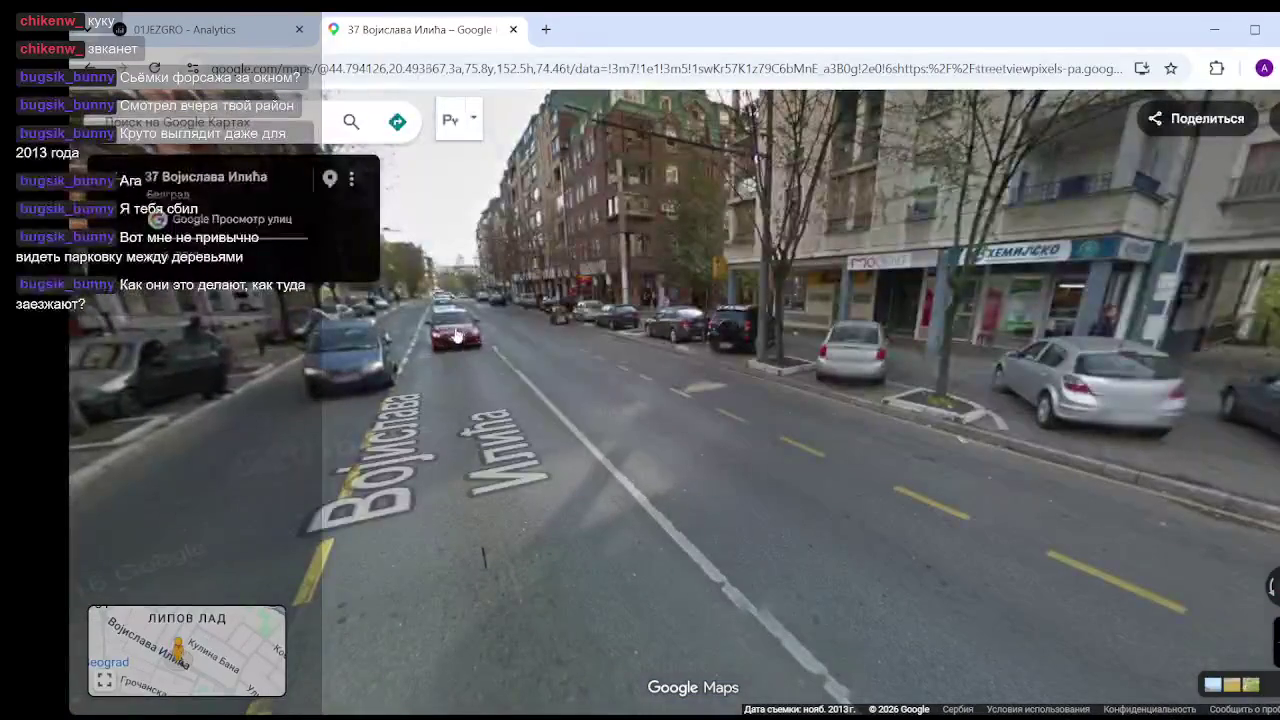
pyautogui.click(500, 351)
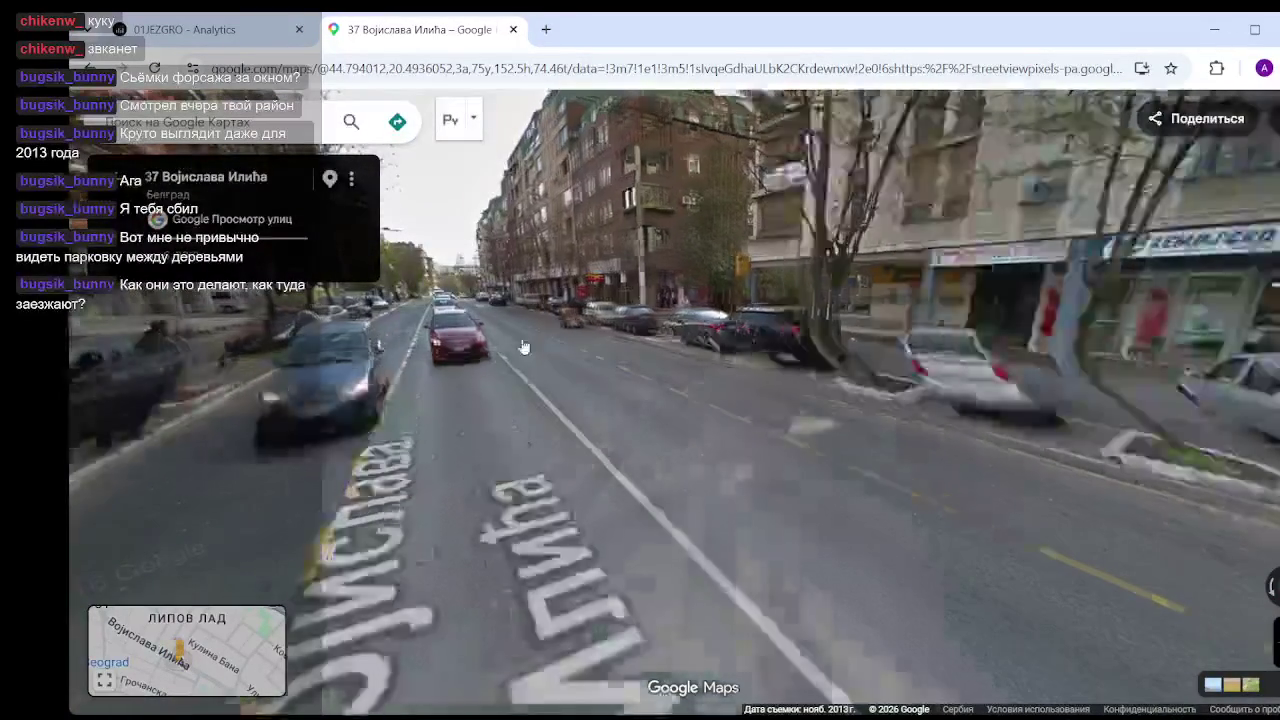
pyautogui.moveTo(946, 417); pyautogui.dragTo(697, 357)
pyautogui.scroll(4, 697, 357)
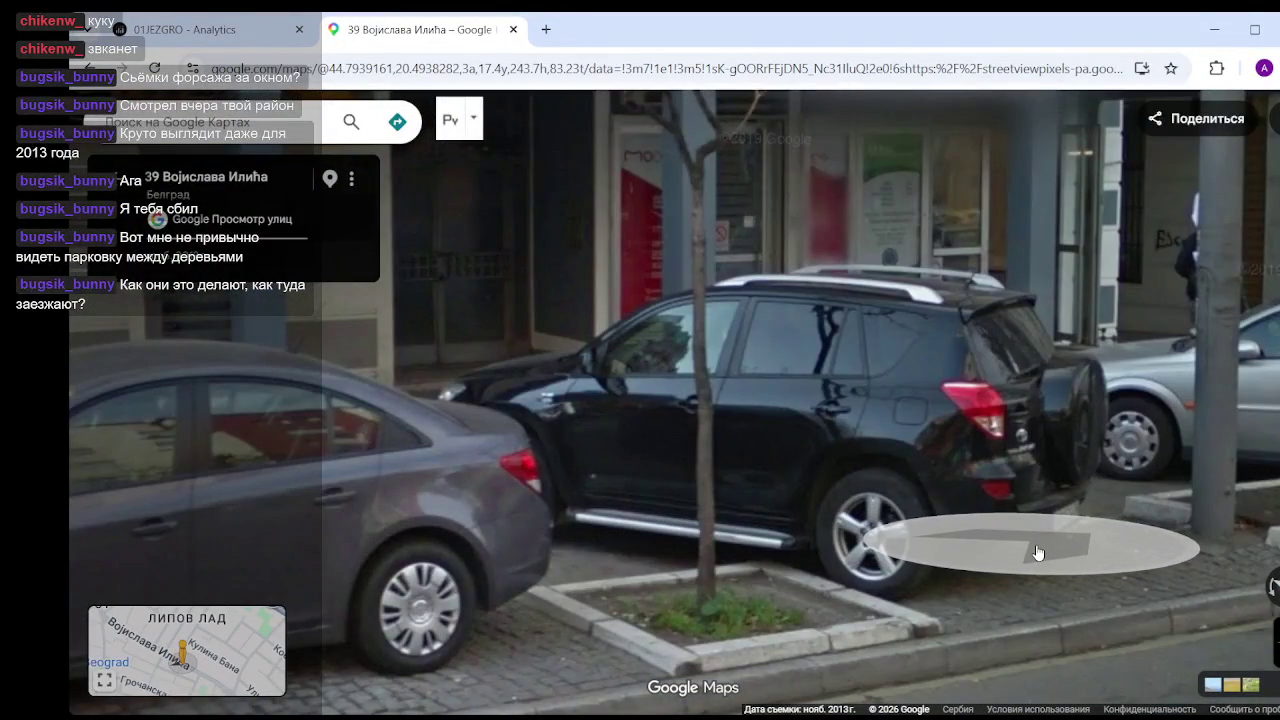
# - Advance past the silver car to number 22 and zoom in on the parked black SUV
pyautogui.click(1037, 553)
pyautogui.click(1125, 548)
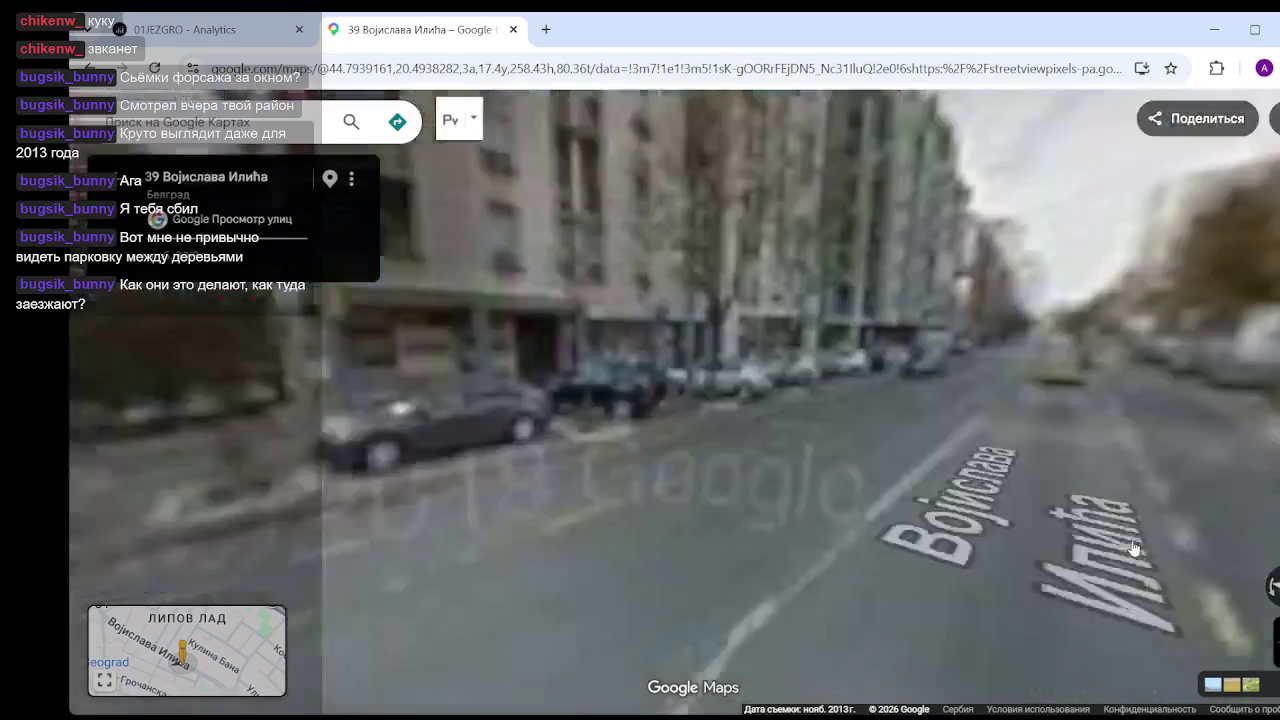
pyautogui.click(951, 457)
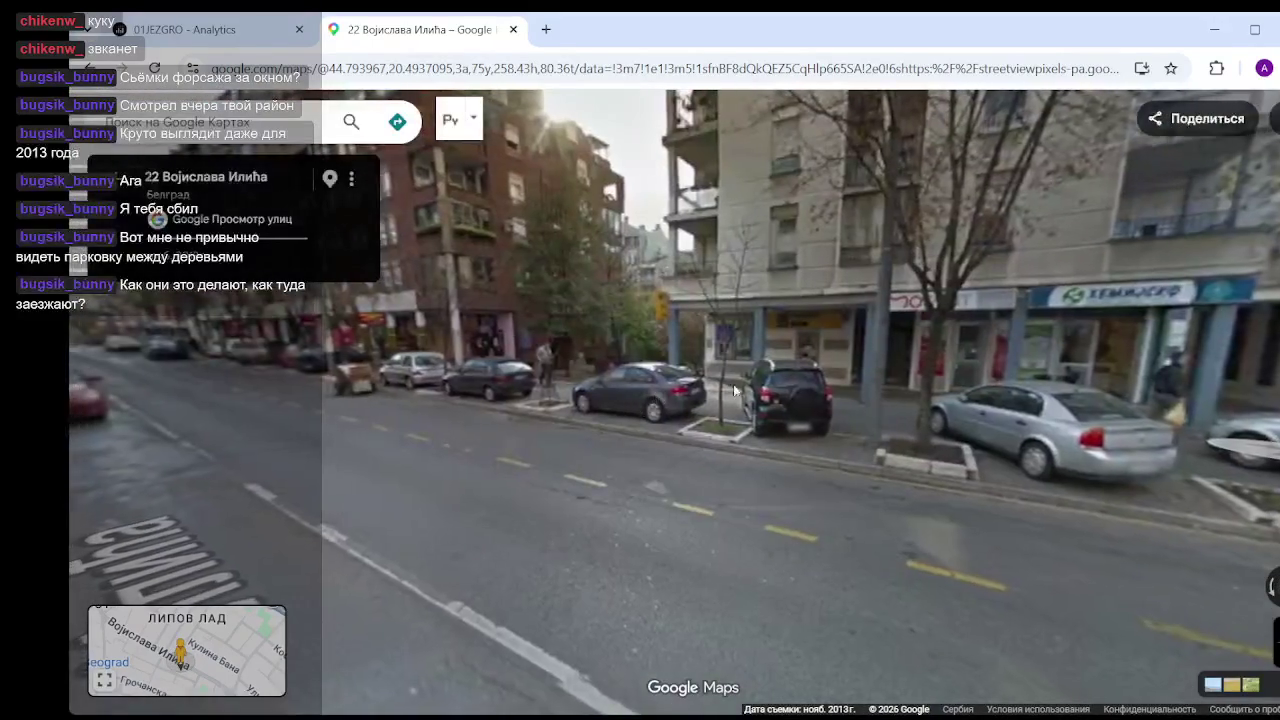
pyautogui.click(733, 388)
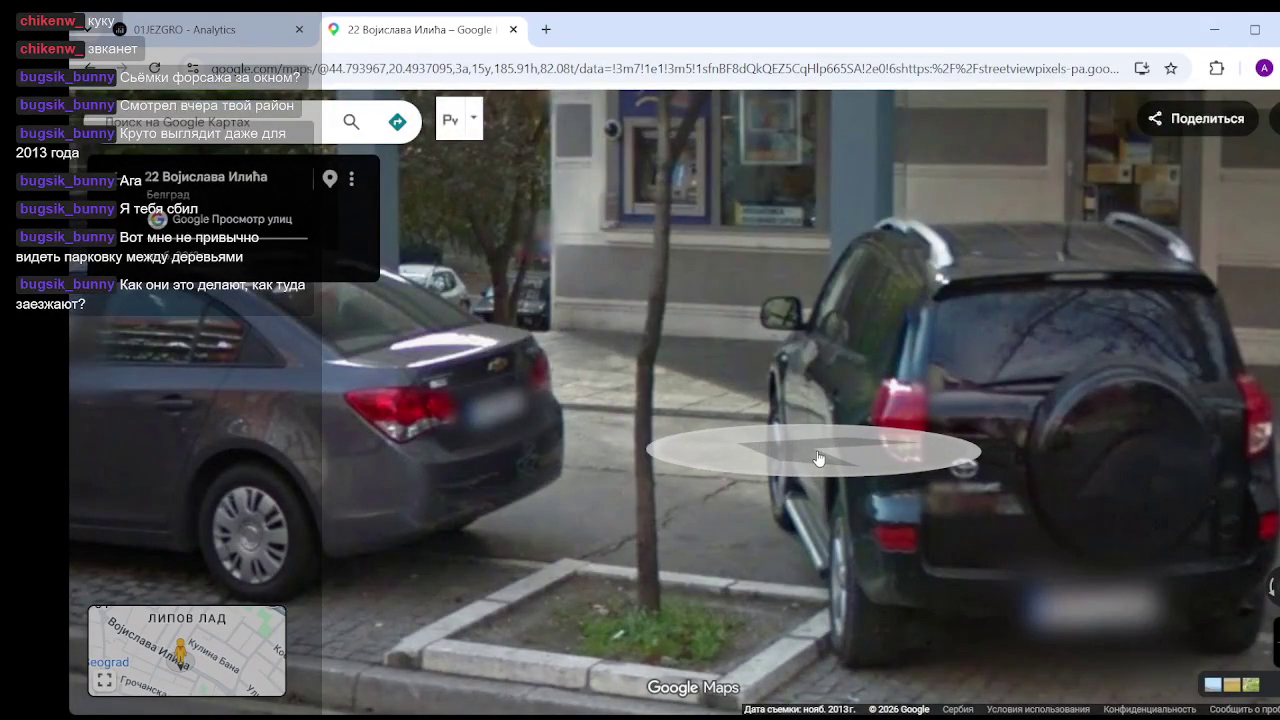
pyautogui.click(670, 488)
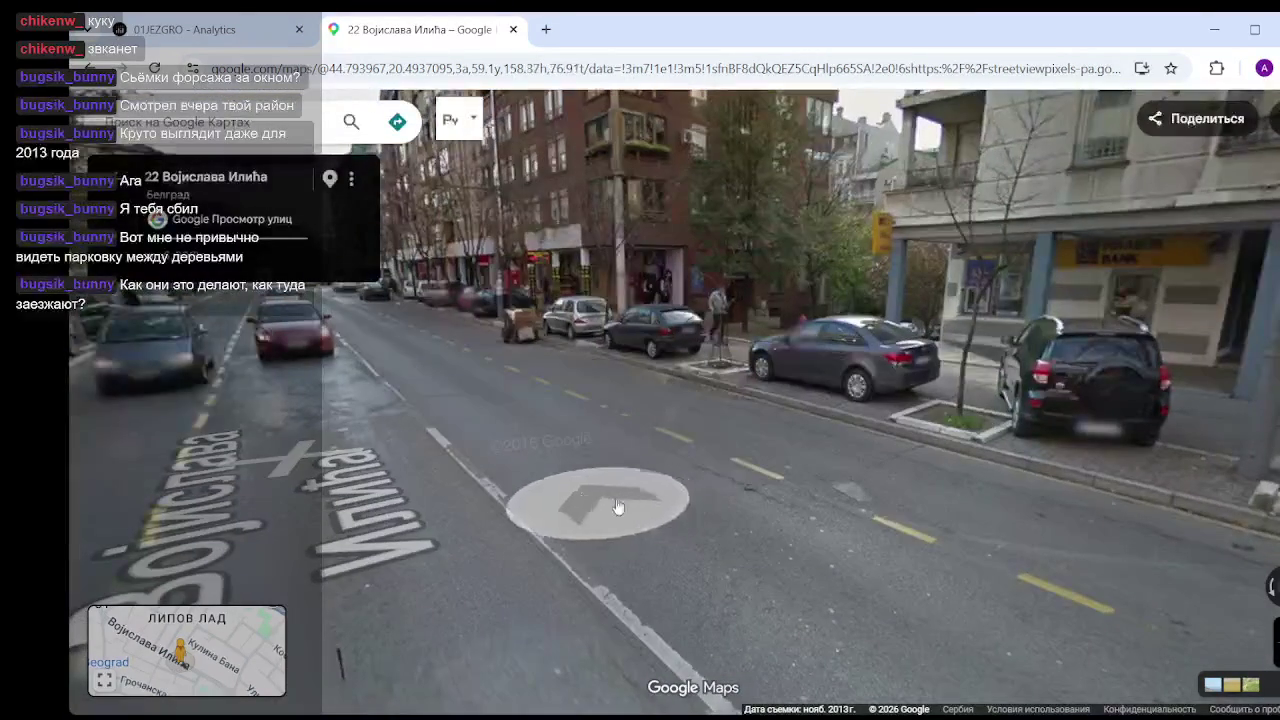
pyautogui.click(618, 507)
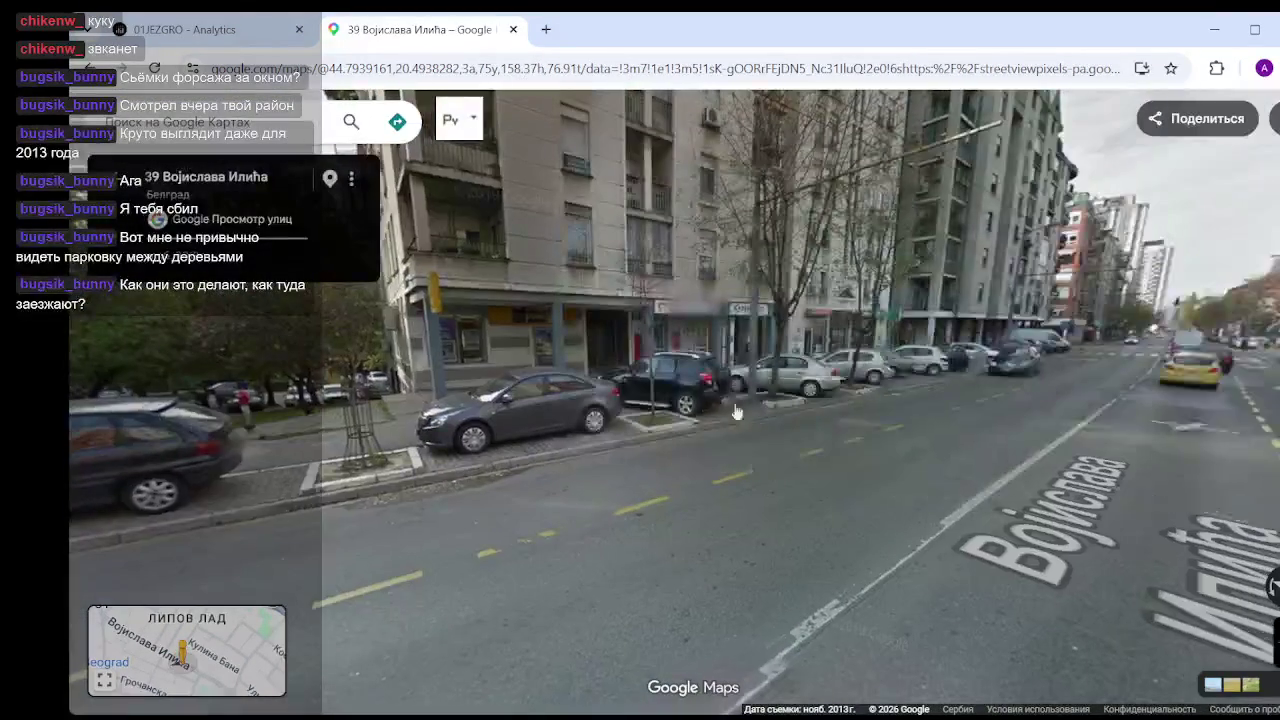
pyautogui.click(735, 412)
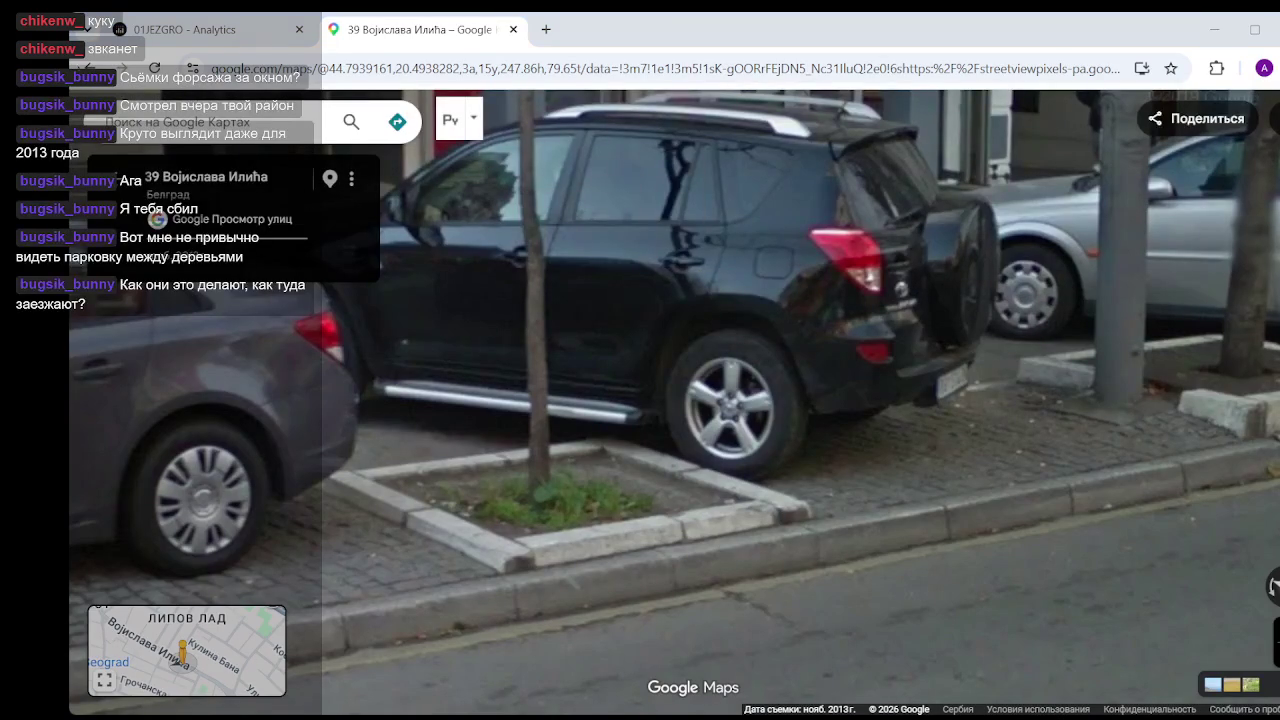
# - Continue along Vojislava Ilića through numbers 24, 41 and 28 to number 45
pyautogui.click(775, 378)
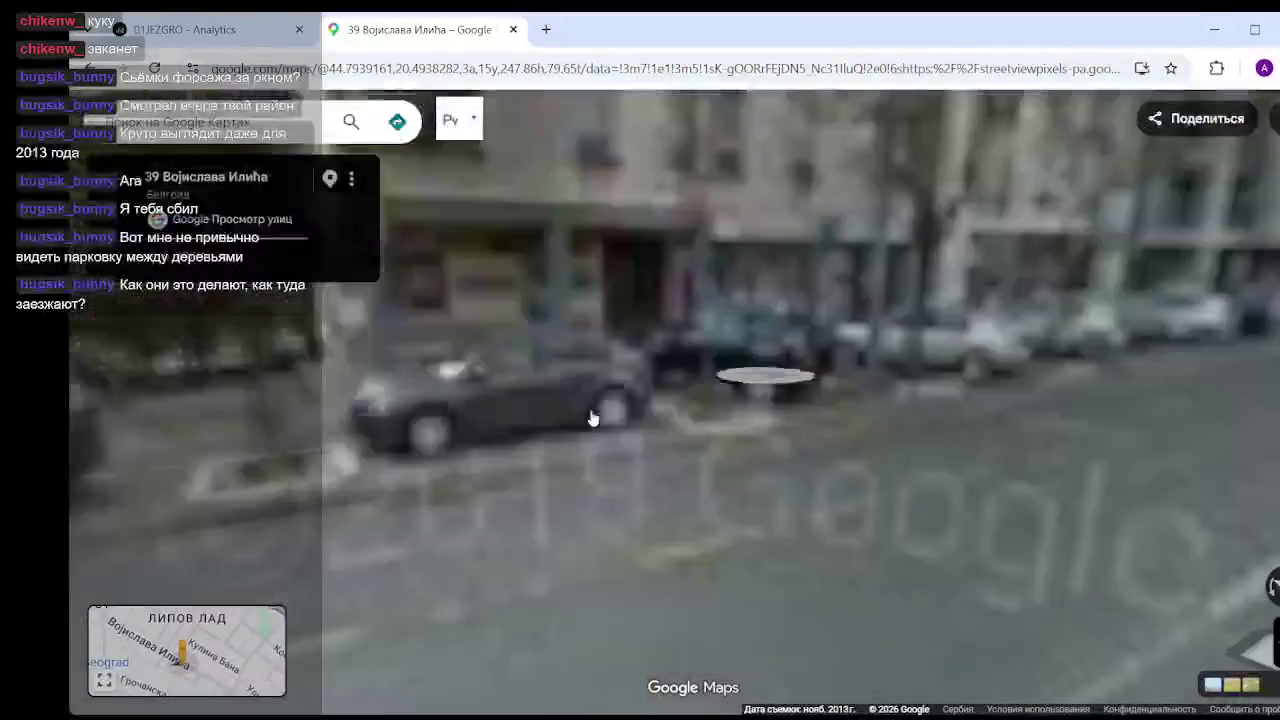
pyautogui.moveTo(503, 446); pyautogui.dragTo(697, 446)
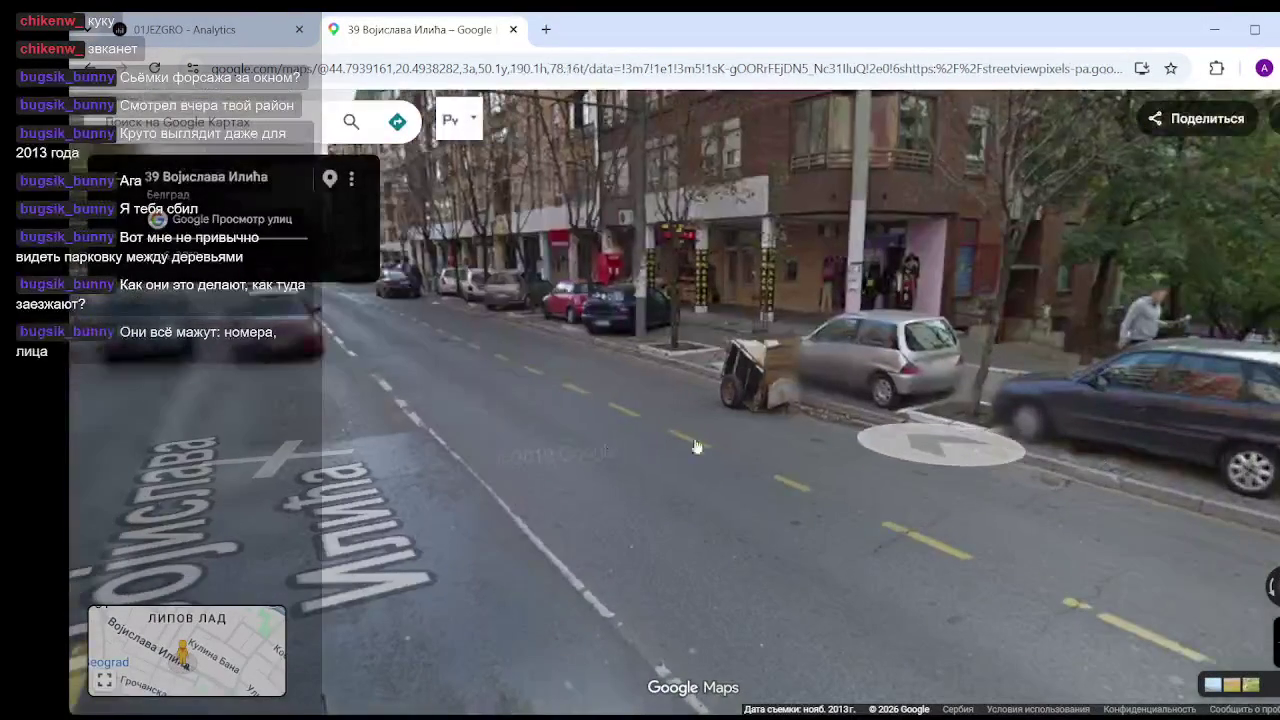
pyautogui.click(457, 406)
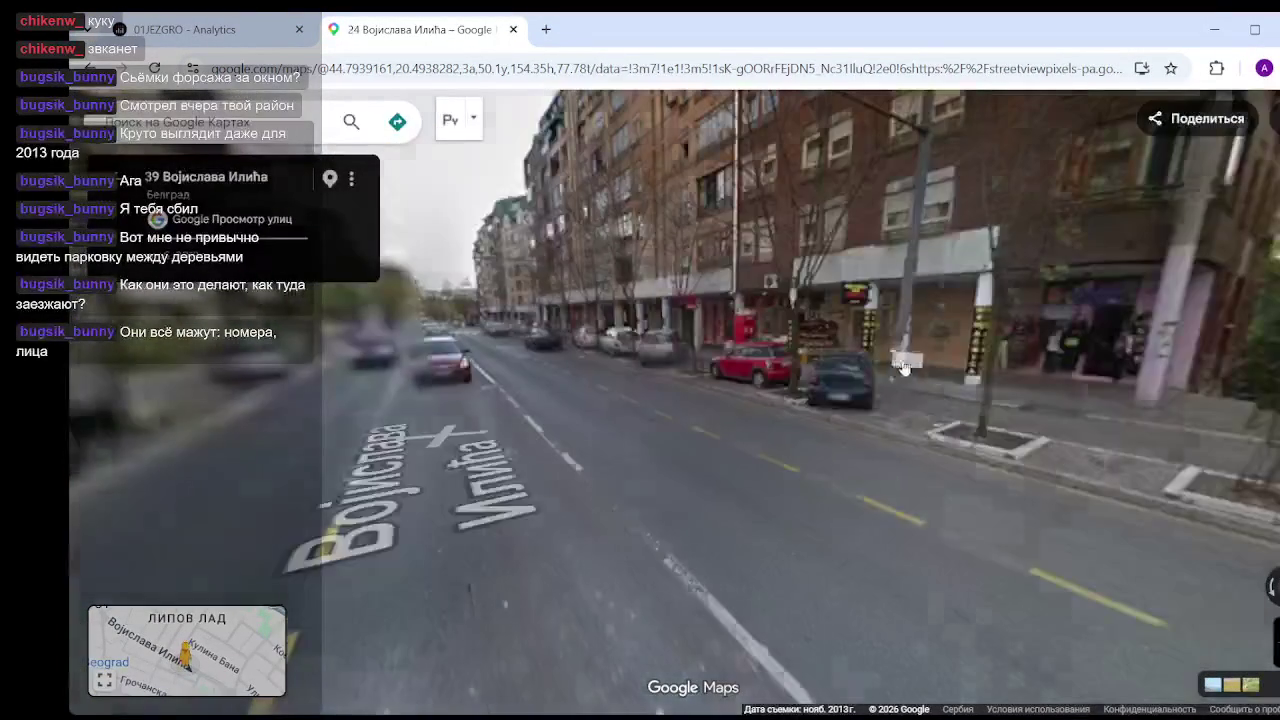
pyautogui.click(580, 451)
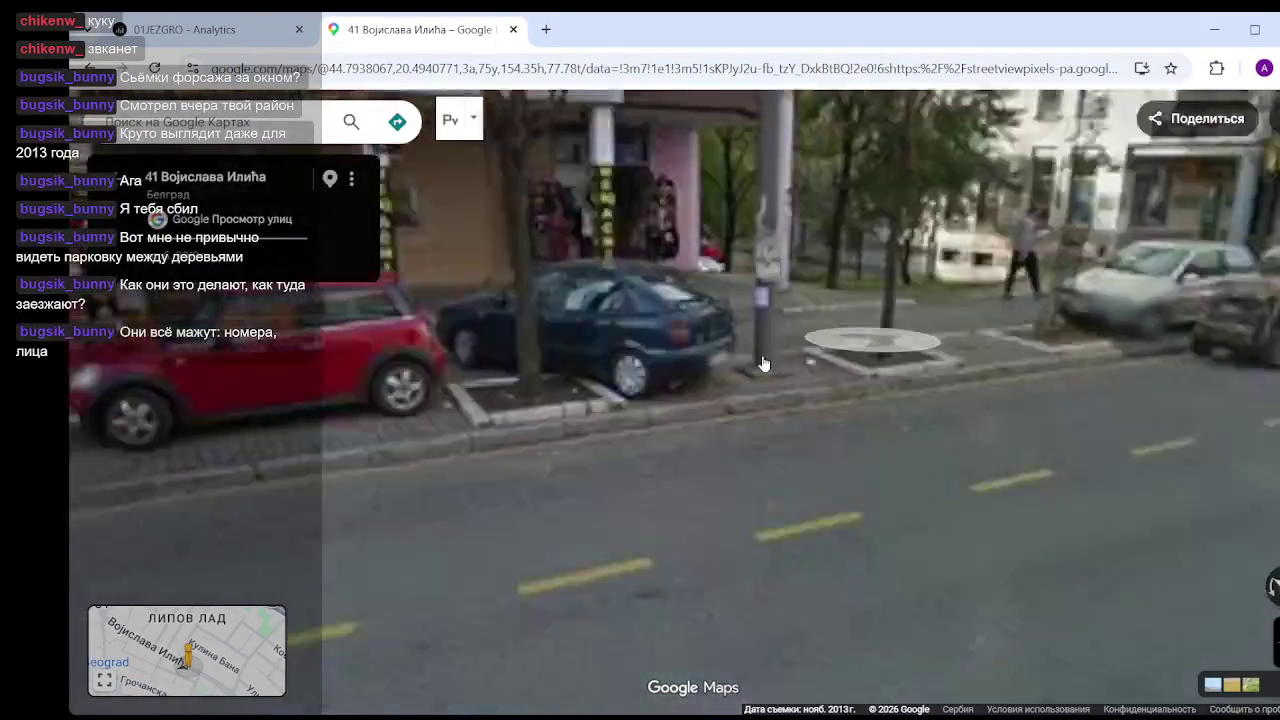
pyautogui.click(763, 366)
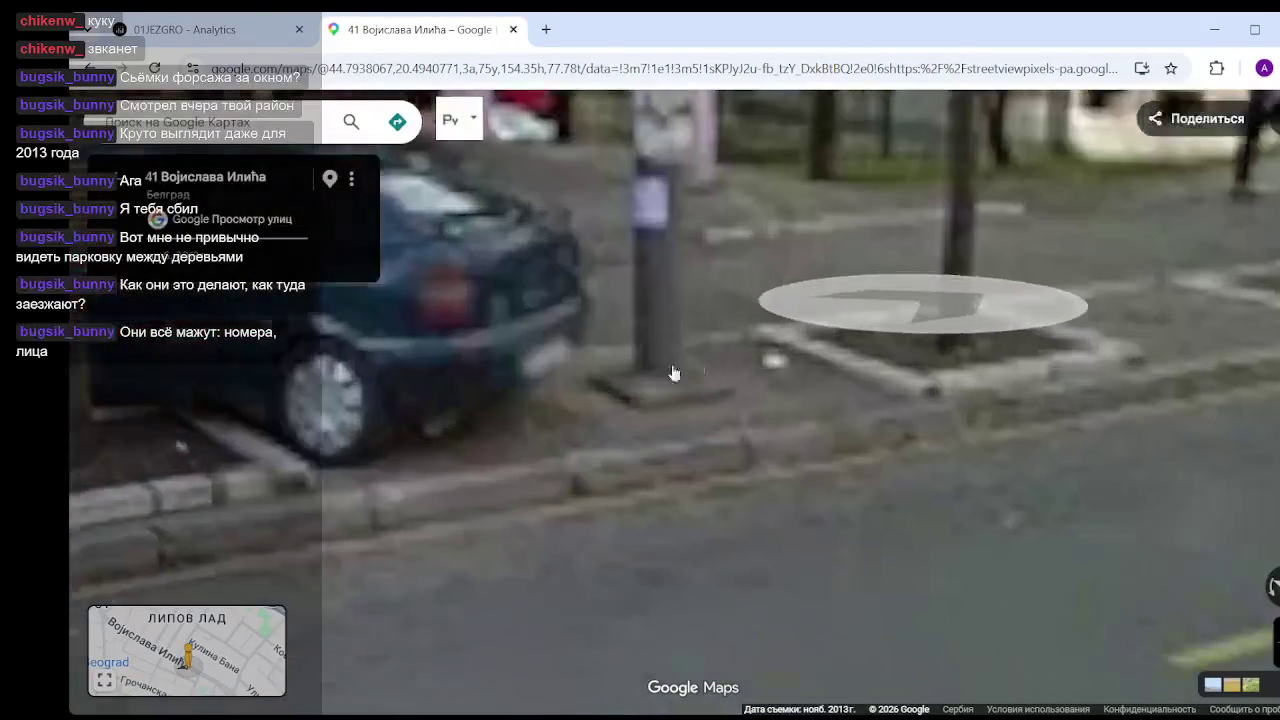
pyautogui.click(623, 434)
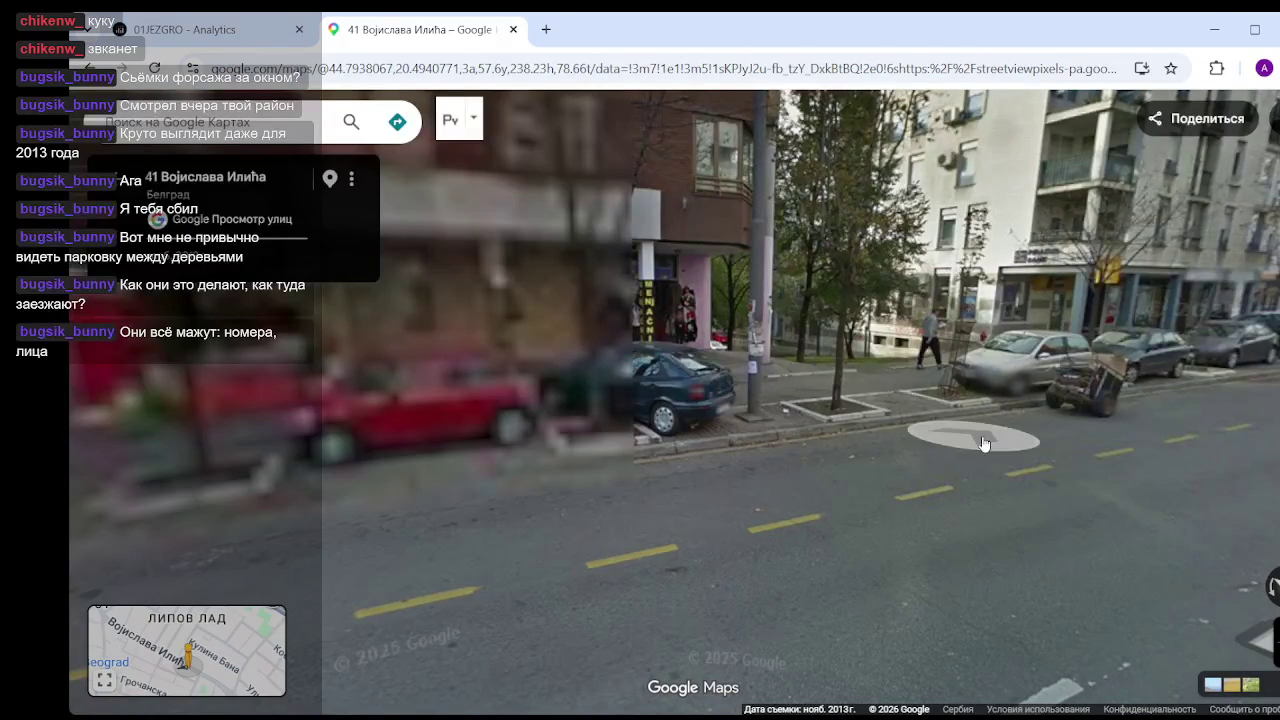
pyautogui.click(927, 412)
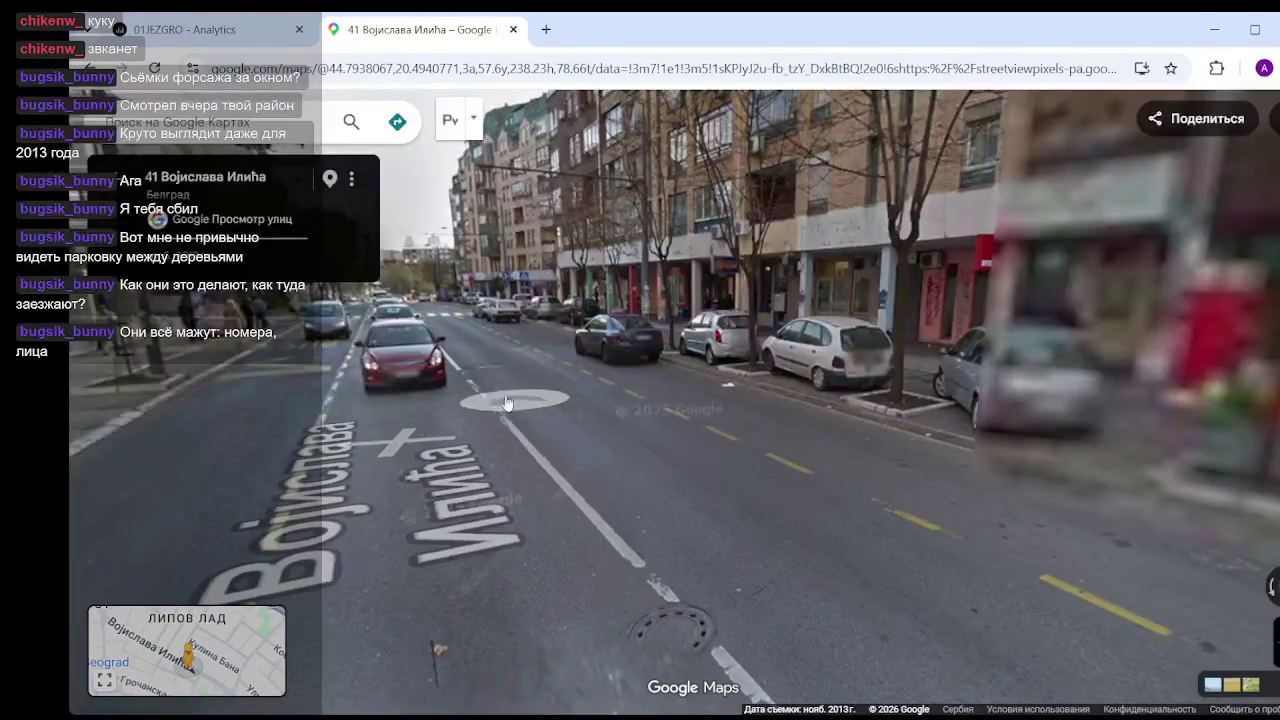
pyautogui.click(505, 400)
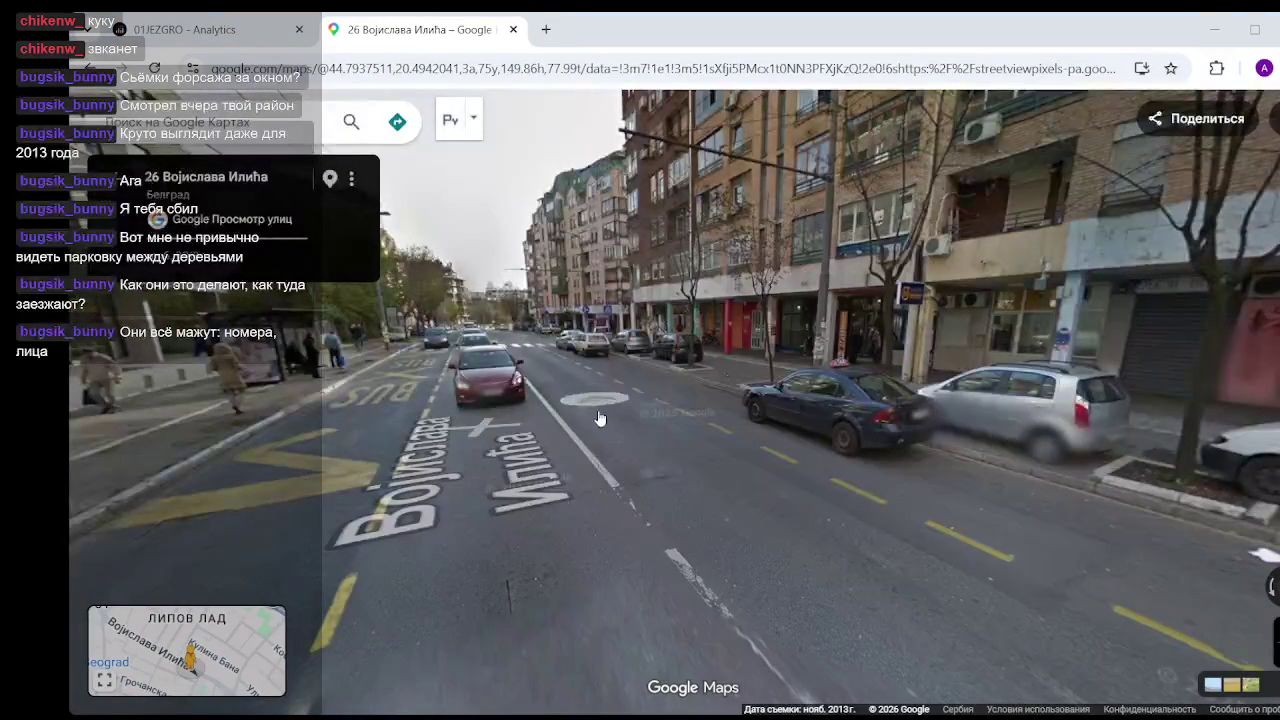
pyautogui.click(631, 420)
pyautogui.moveTo(663, 405)
pyautogui.mouseDown()
pyautogui.moveTo(382, 444)
pyautogui.moveTo(594, 529)
pyautogui.mouseUp()
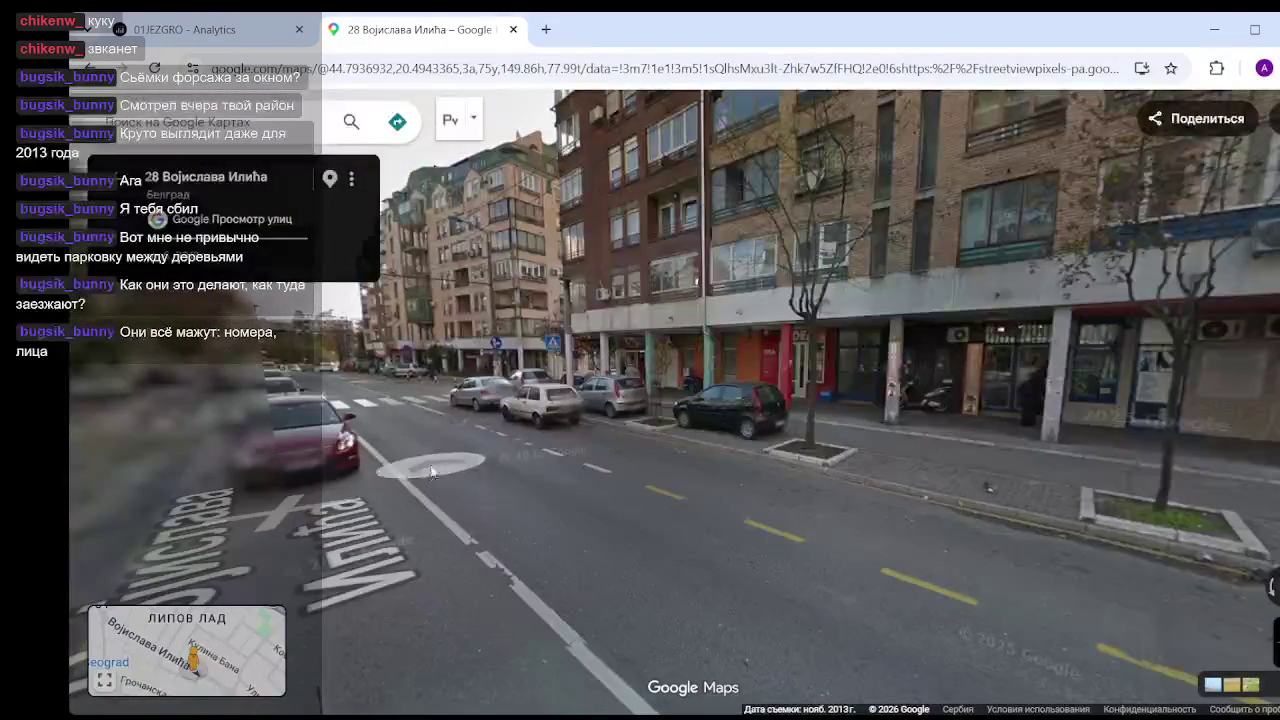
pyautogui.click(433, 473)
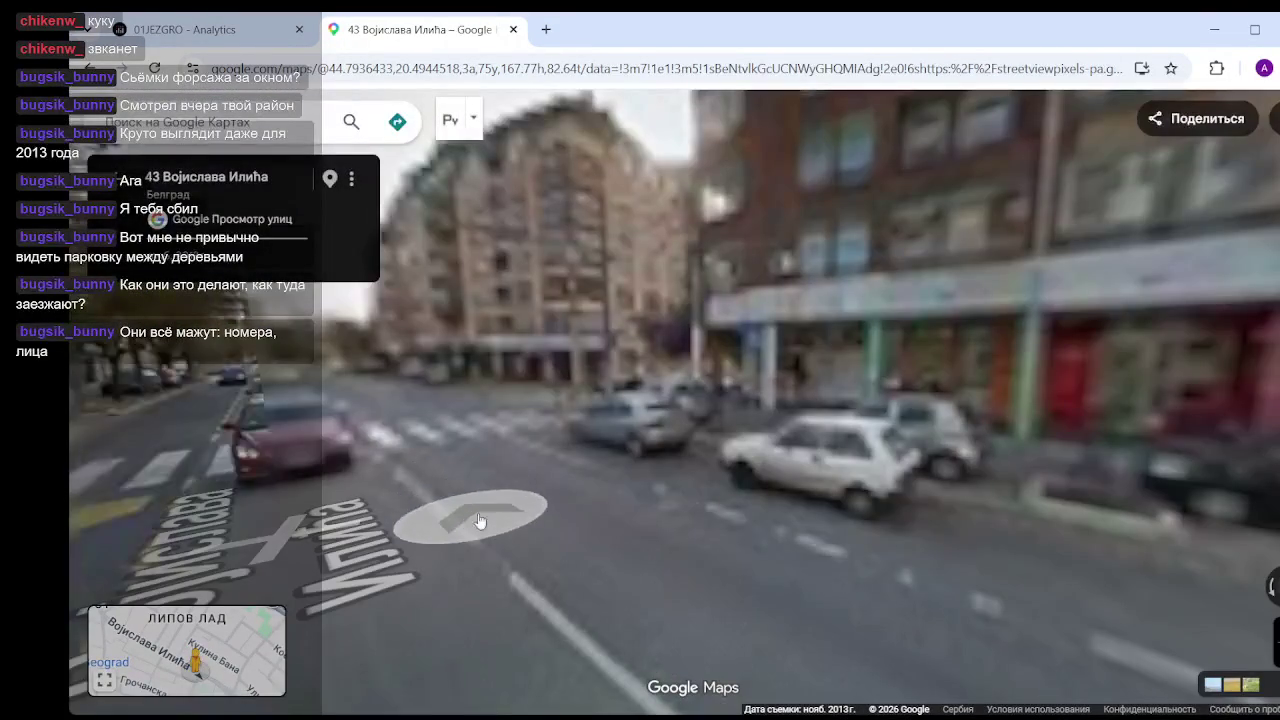
pyautogui.click(647, 498)
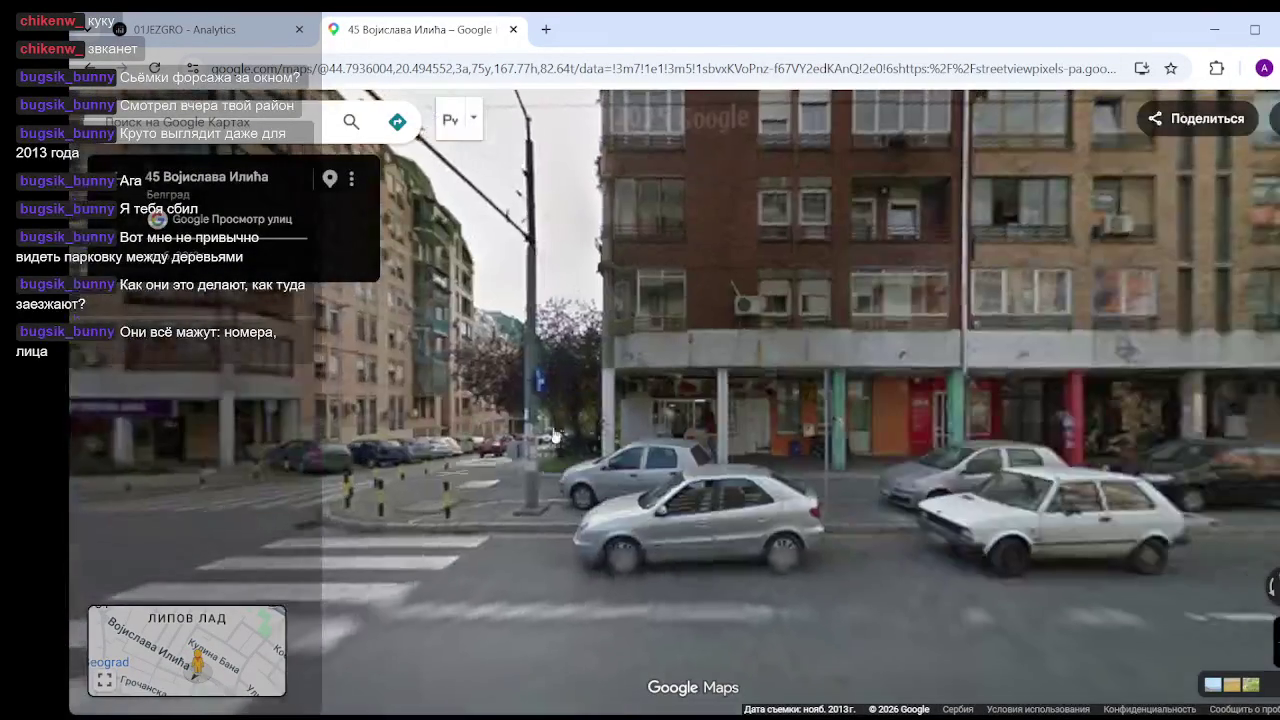
# - Zoom in and pan across the storefront at number 45
pyautogui.scroll(3, 635, 441)
pyautogui.scroll(2, 729, 443)
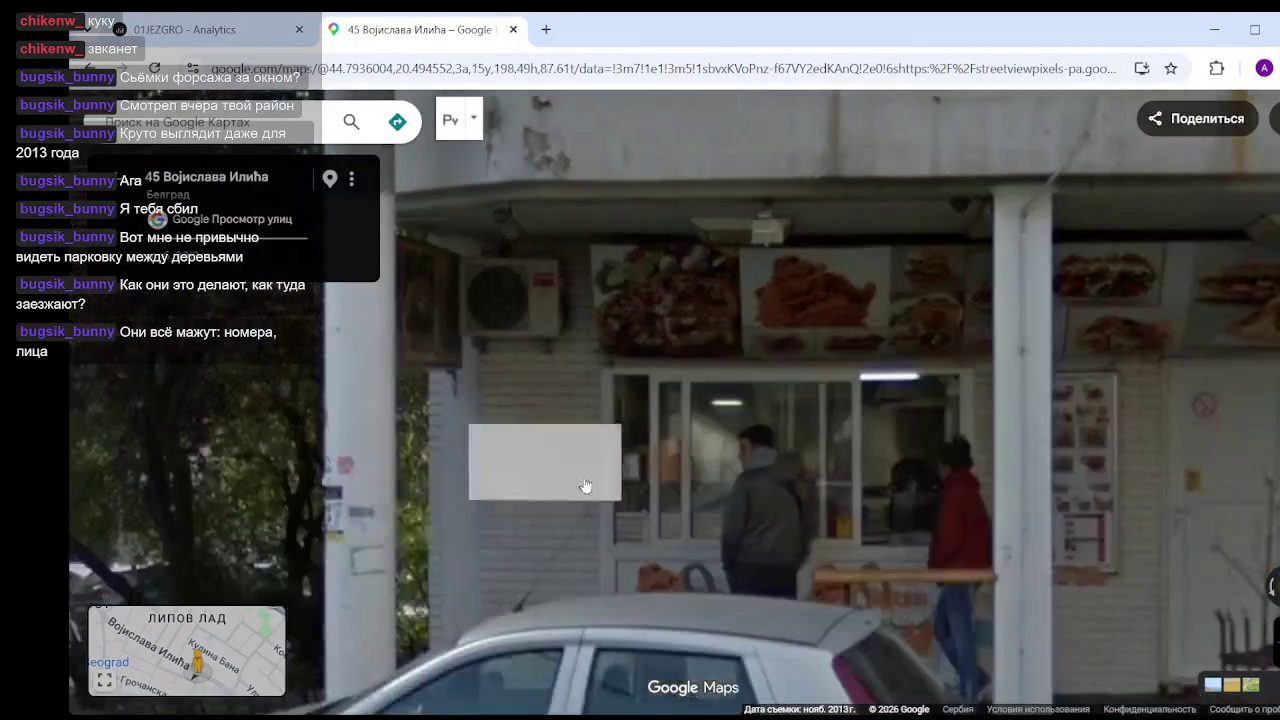
pyautogui.moveTo(870, 515); pyautogui.dragTo(648, 480)
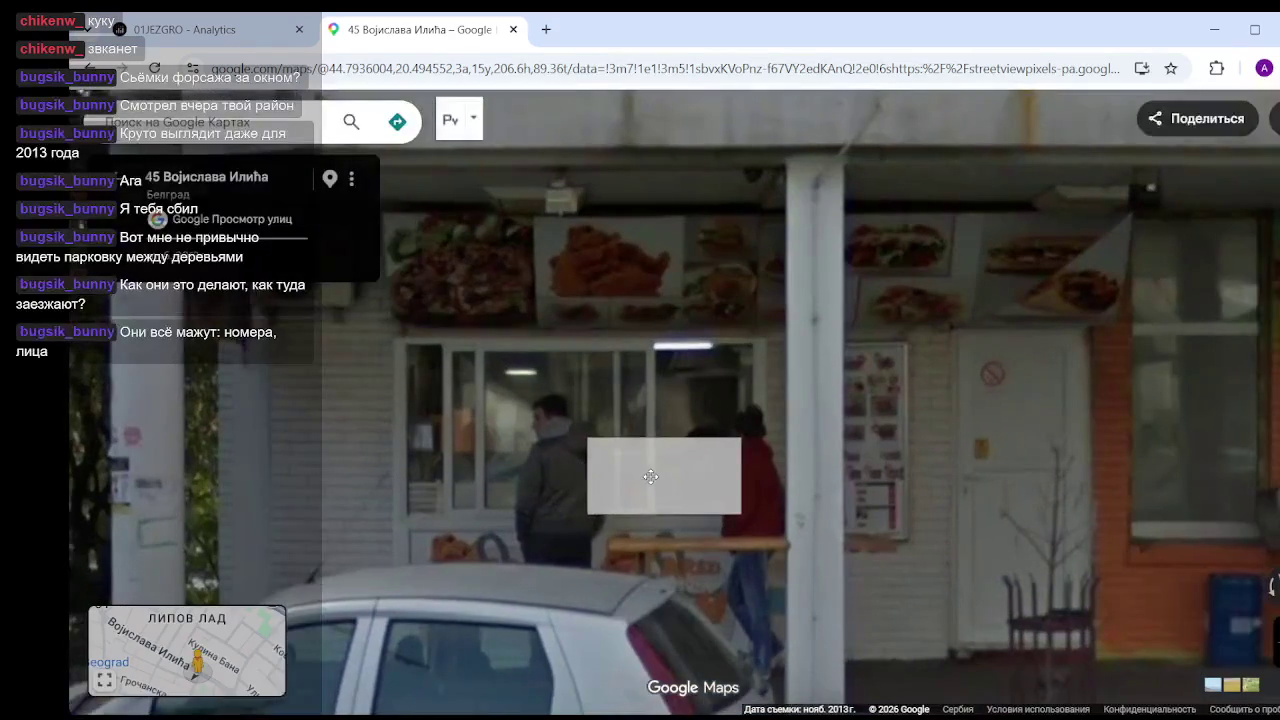
pyautogui.scroll(-3, 825, 459)
pyautogui.scroll(-2, 700, 470)
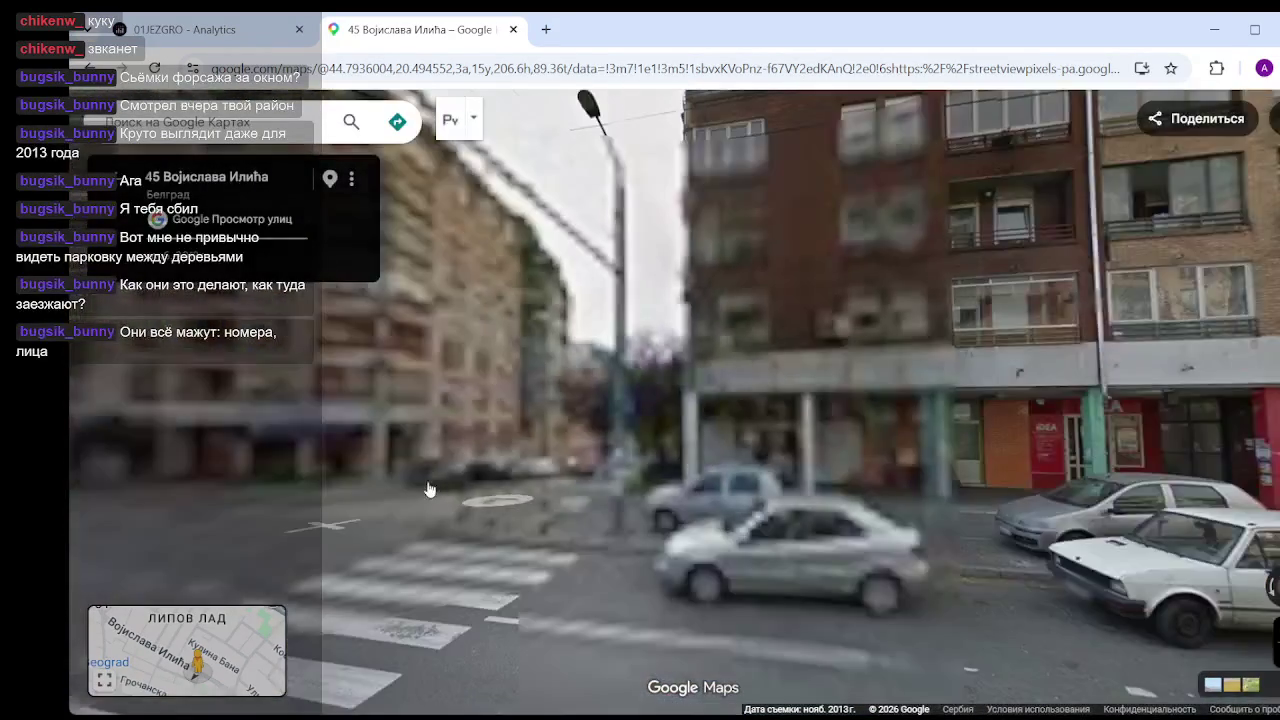
# - Walk forward along the street past the red car to number 34
pyautogui.moveTo(428, 489); pyautogui.dragTo(674, 494)
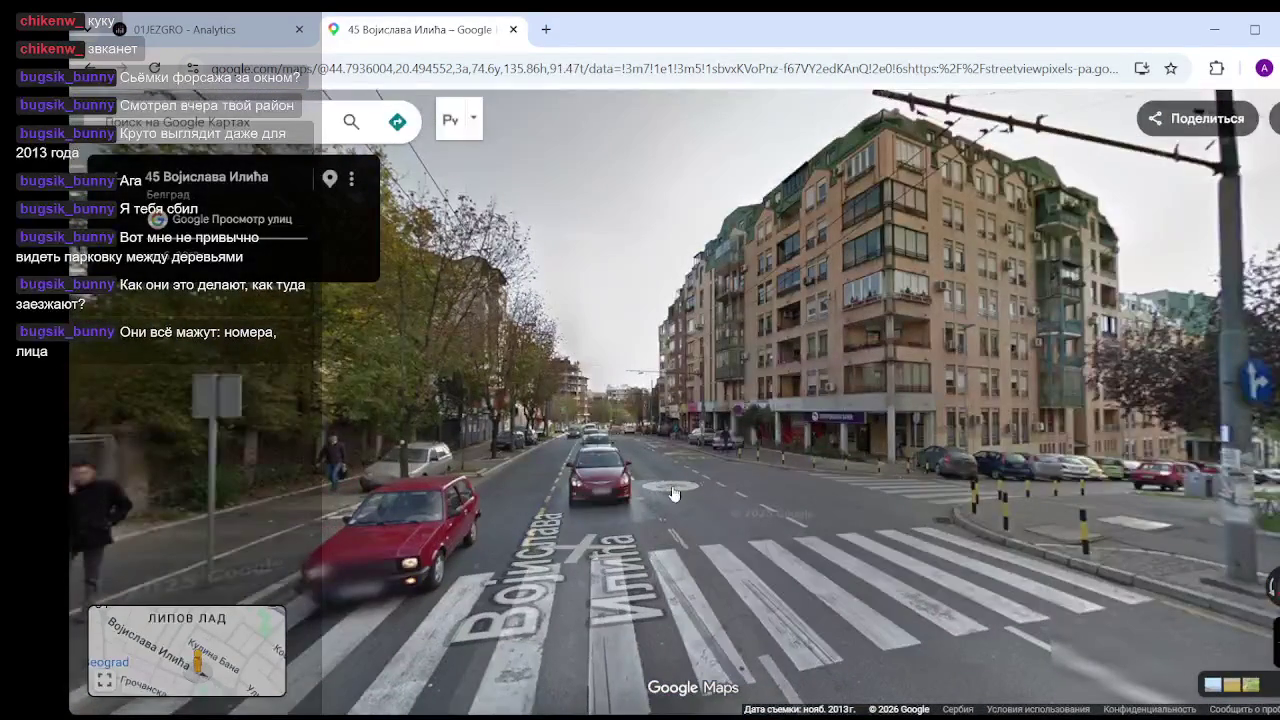
pyautogui.click(674, 494)
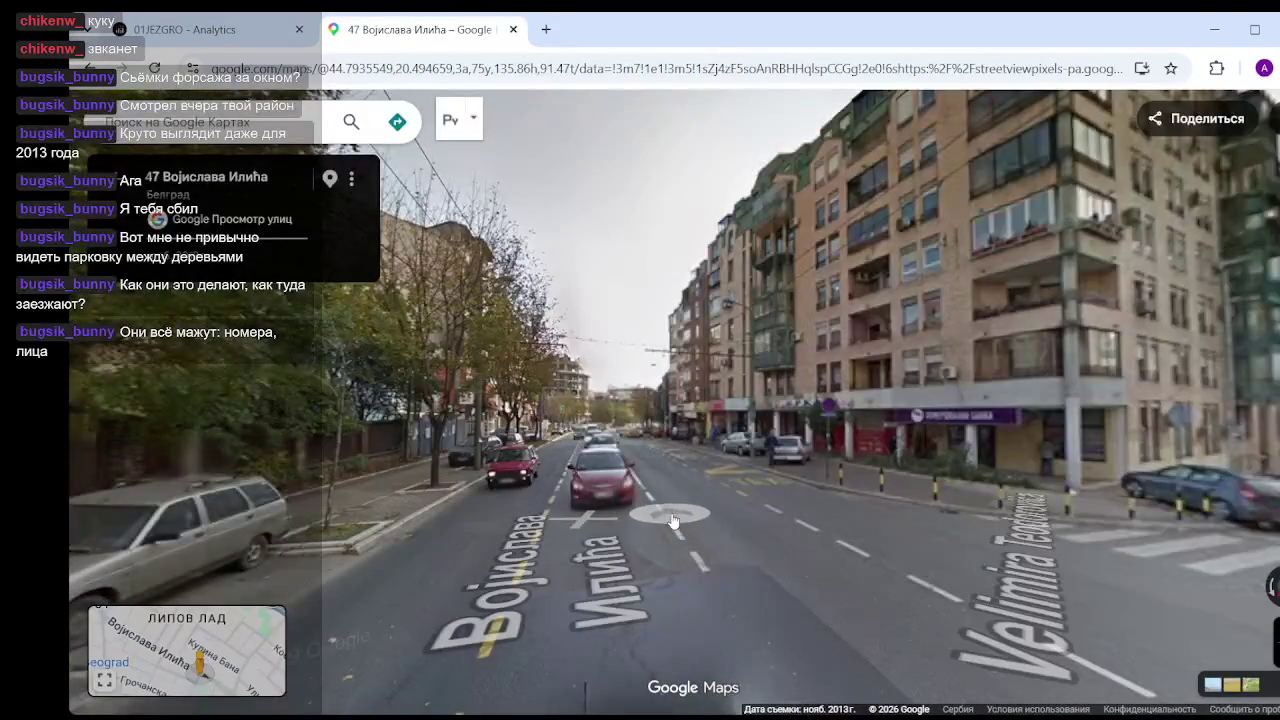
pyautogui.click(670, 520)
pyautogui.click(672, 522)
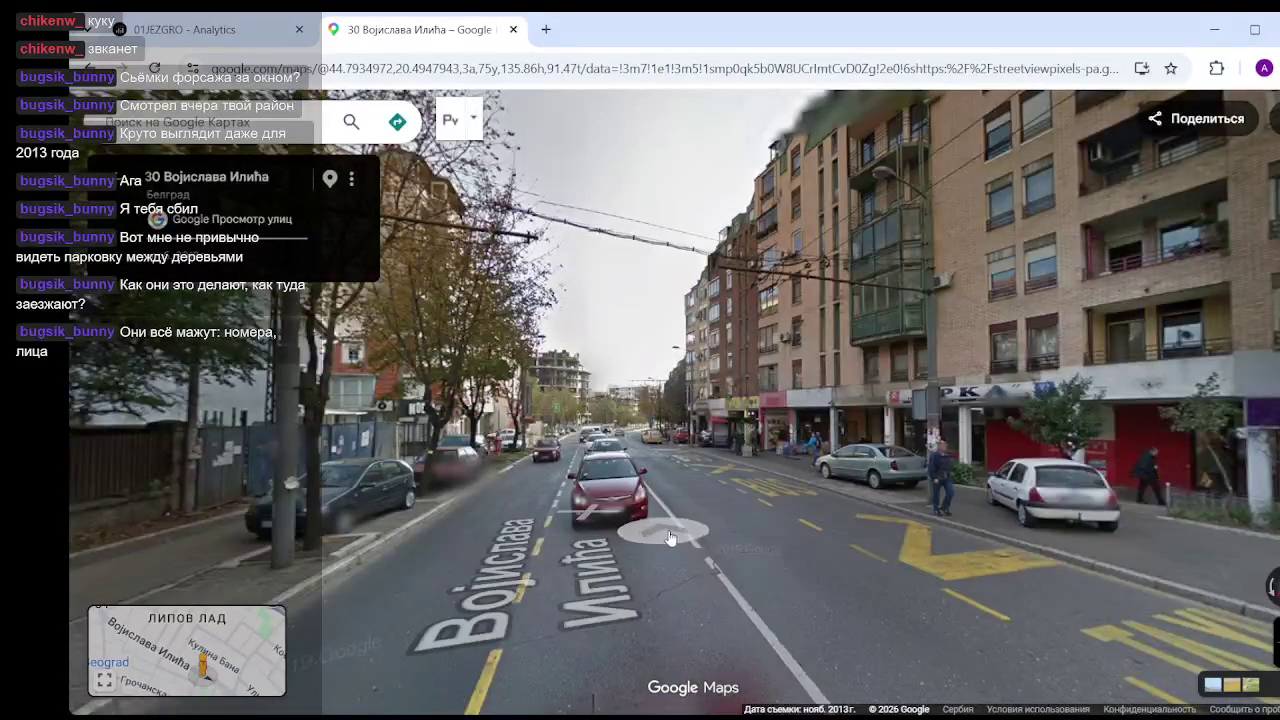
pyautogui.click(674, 538)
pyautogui.click(894, 486)
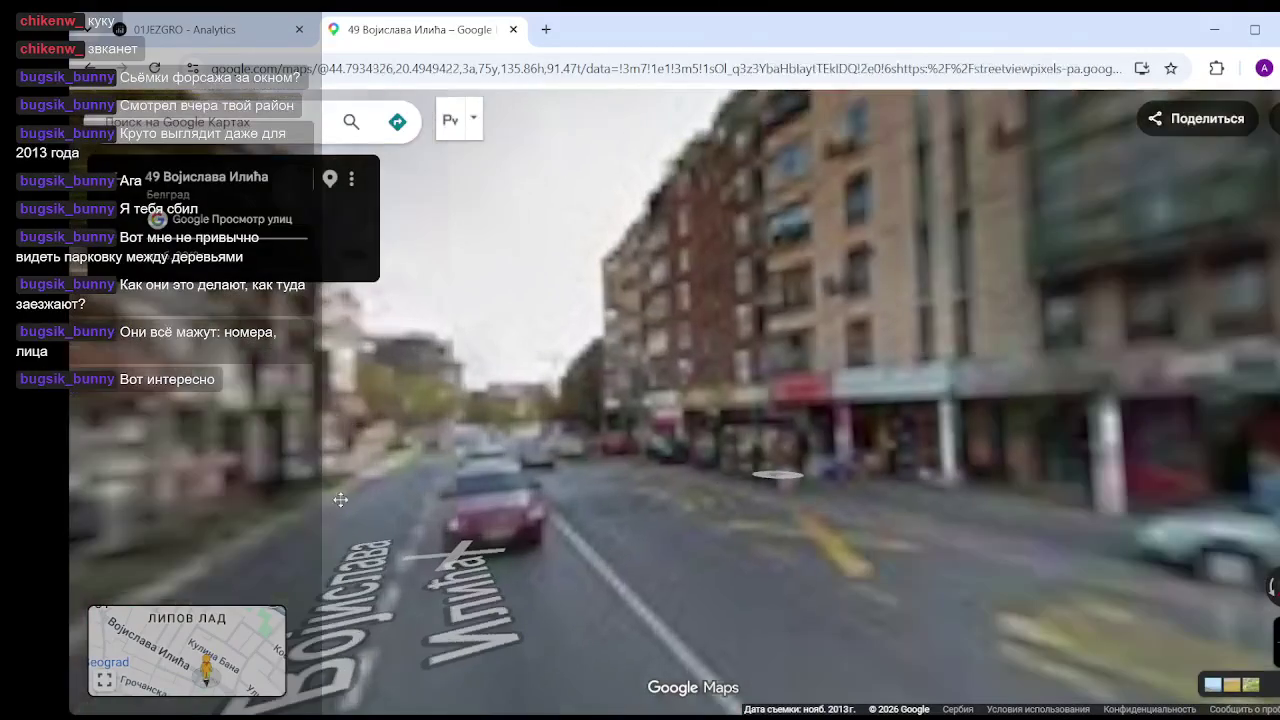
pyautogui.click(497, 486)
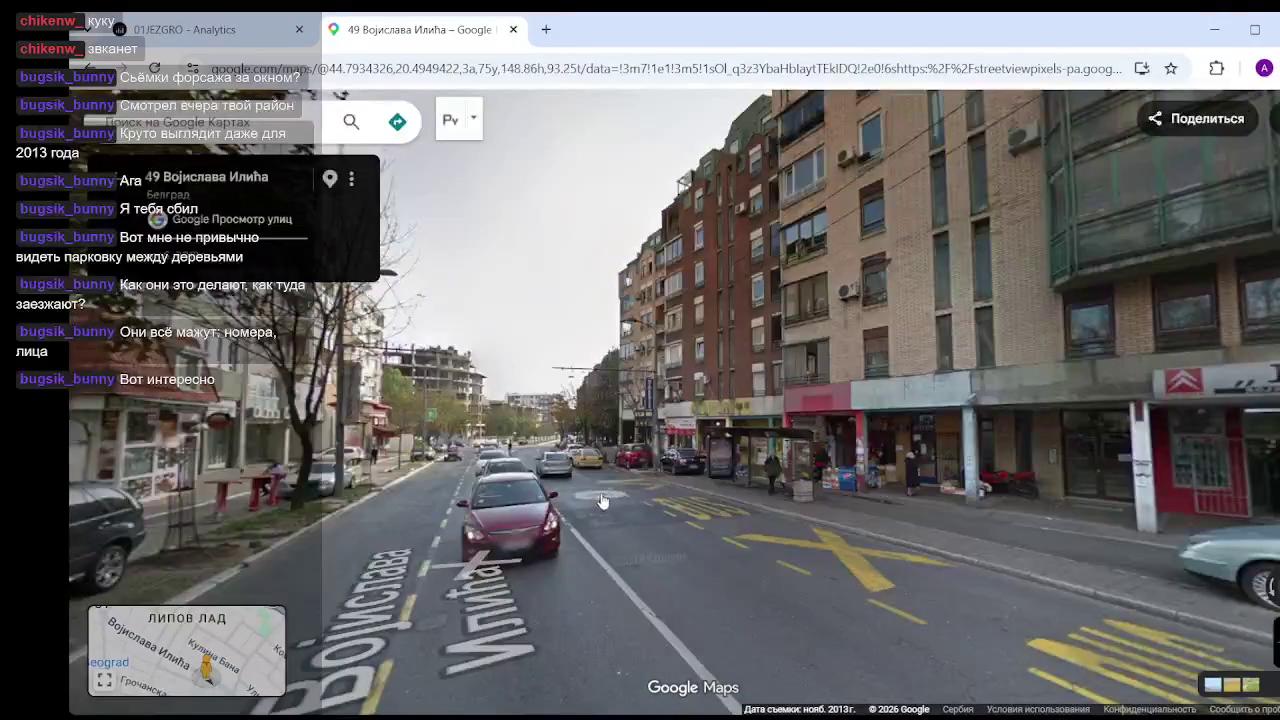
pyautogui.click(602, 499)
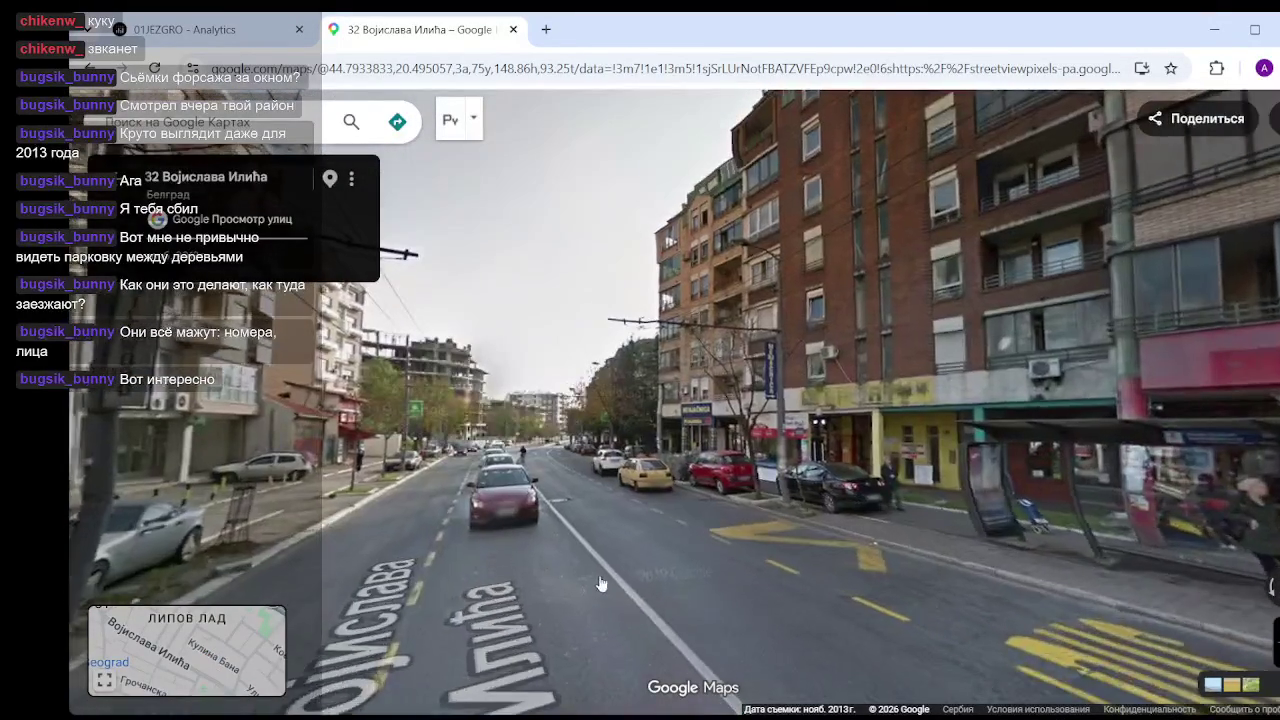
pyautogui.click(601, 584)
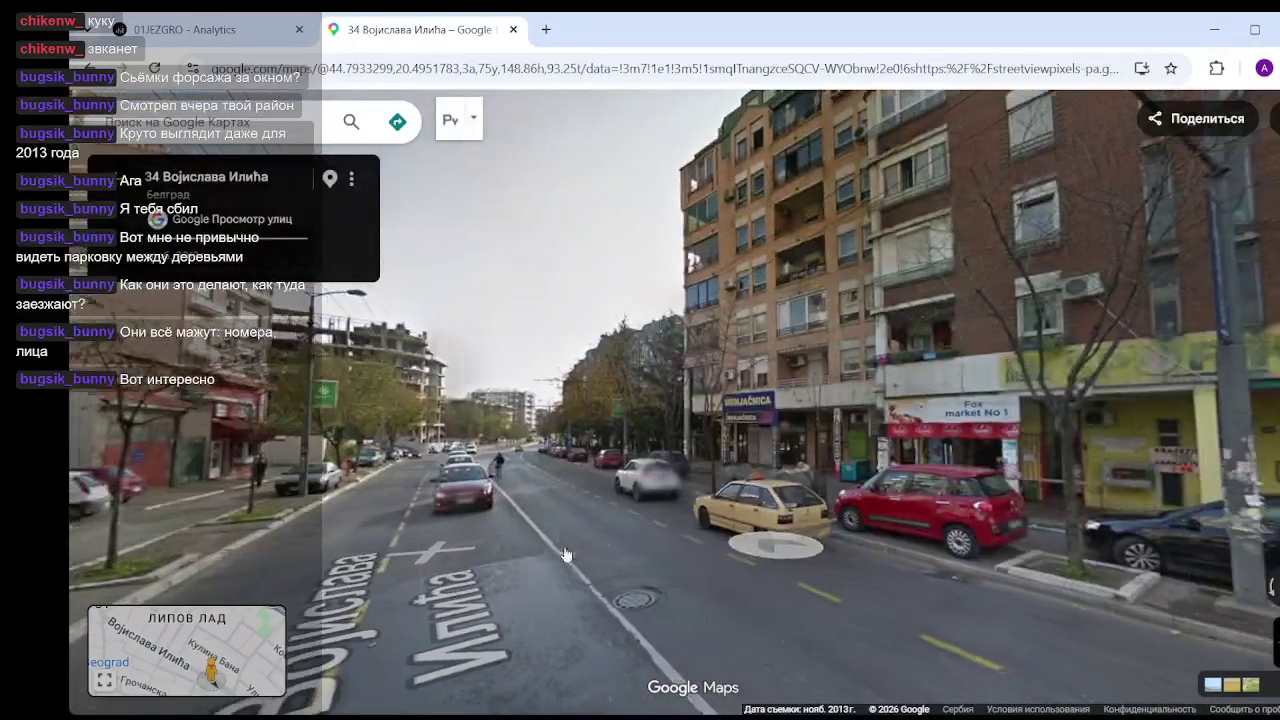
# - Inspect the Fox market and bakery shopfronts and the bus stop, then move on
pyautogui.click(967, 575)
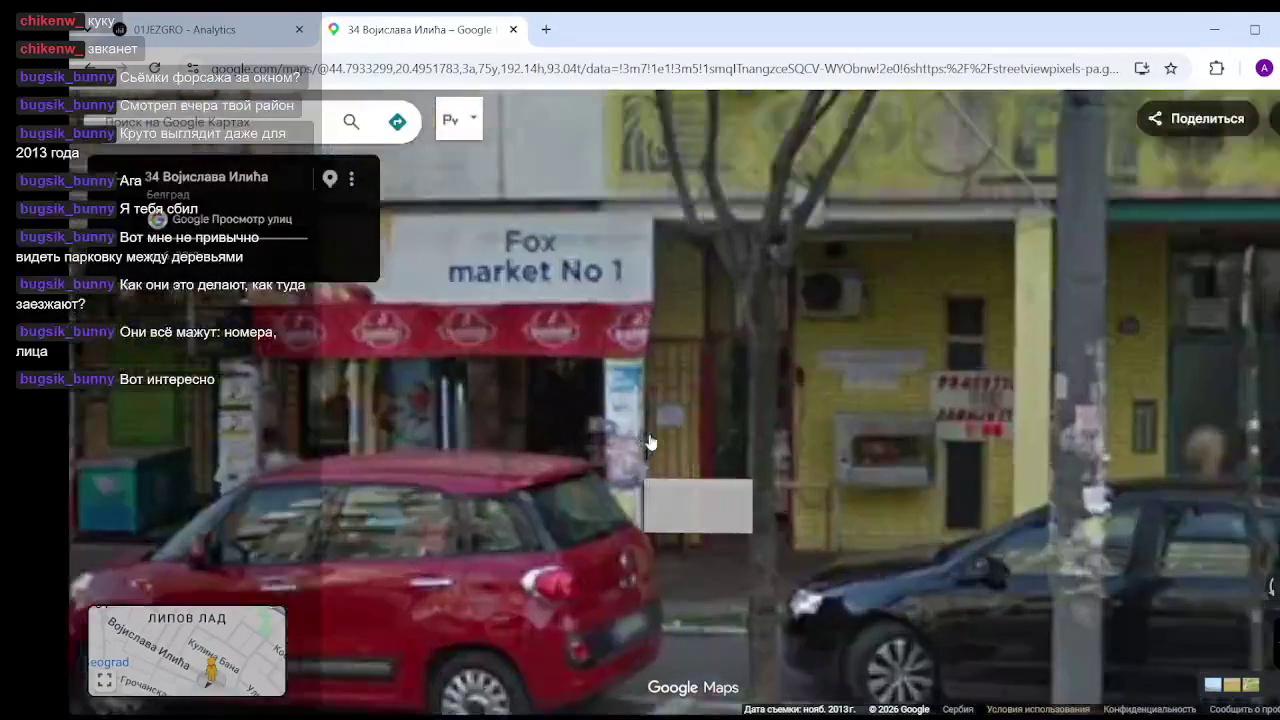
pyautogui.scroll(-3, 748, 518)
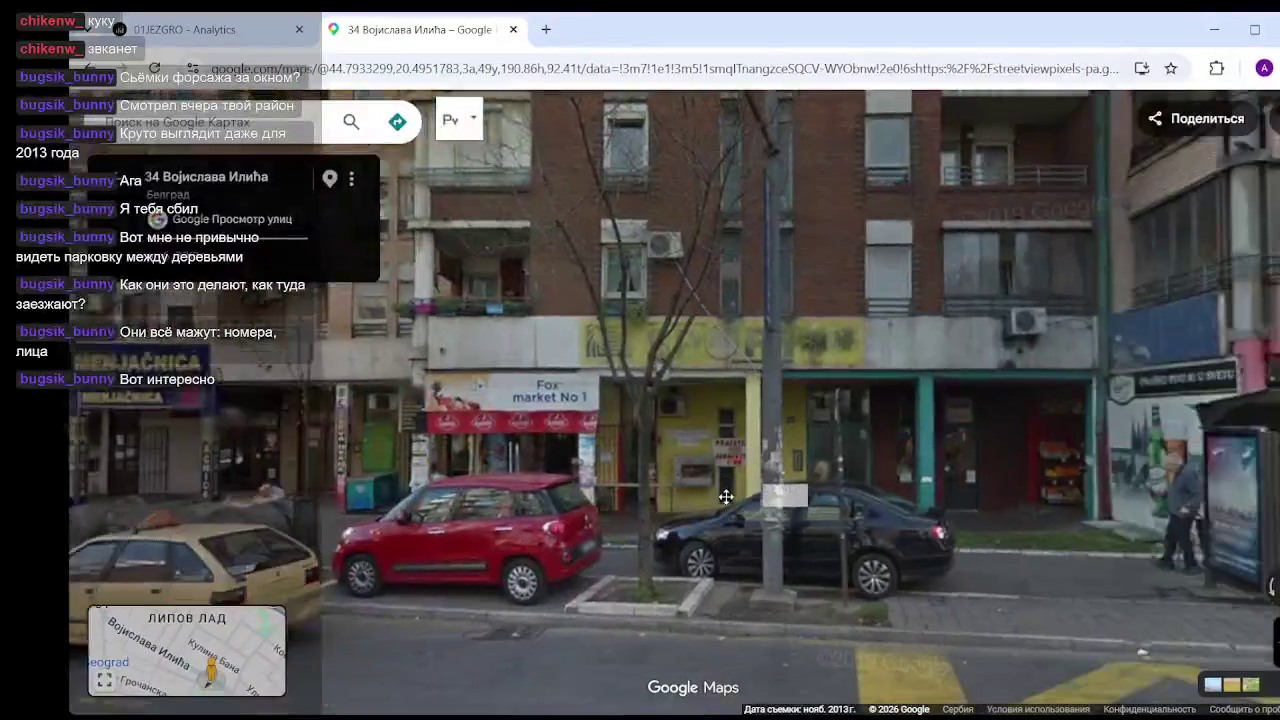
pyautogui.moveTo(726, 497); pyautogui.dragTo(510, 507)
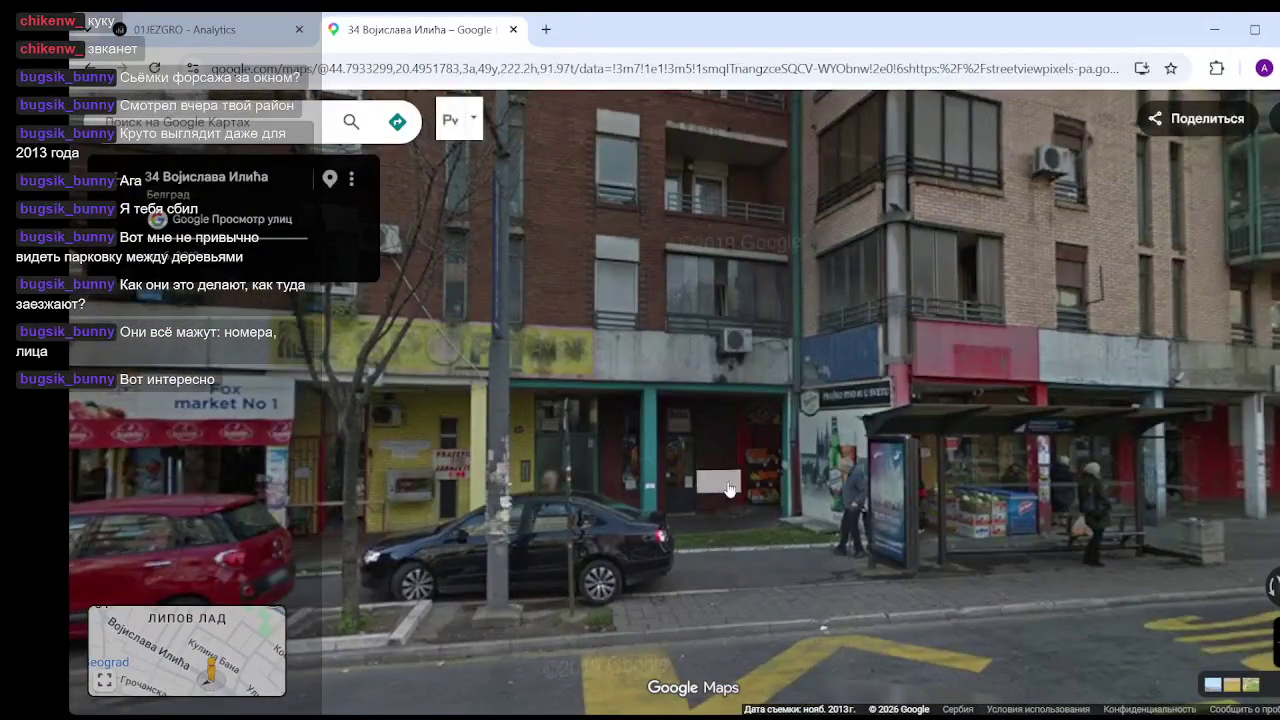
pyautogui.scroll(2, 731, 484)
pyautogui.scroll(2, 734, 500)
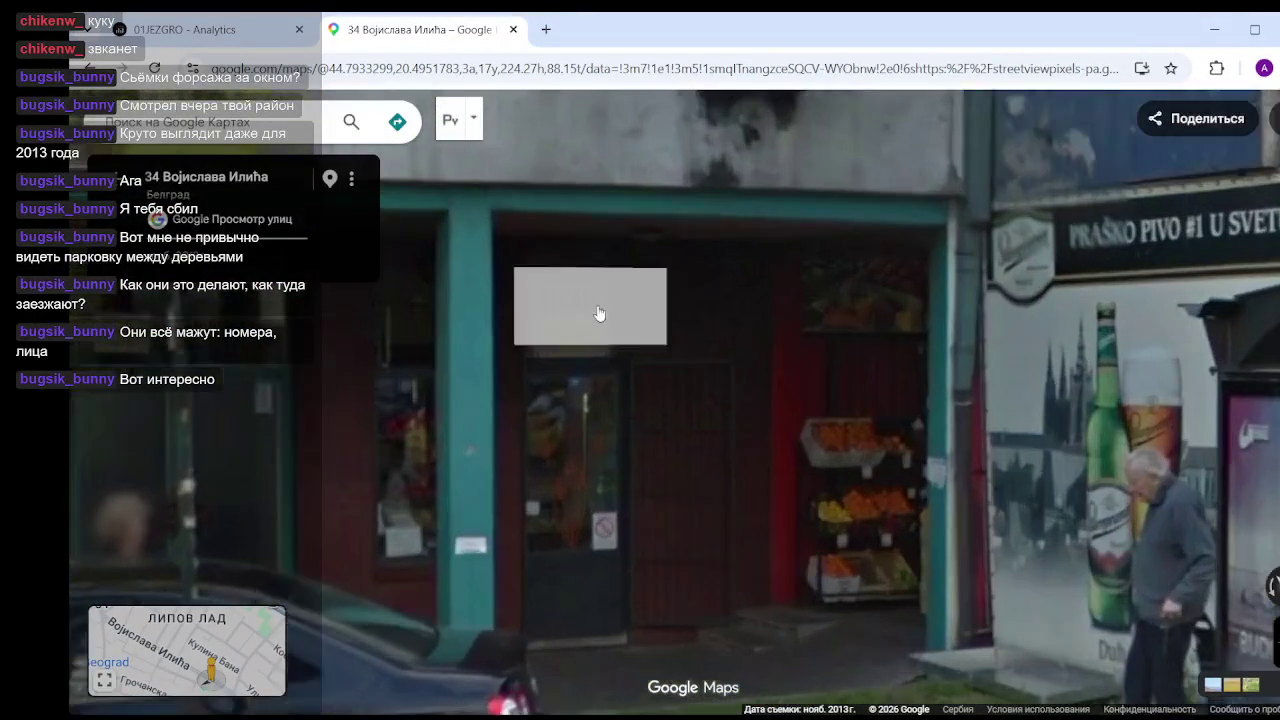
pyautogui.scroll(1, 669, 460)
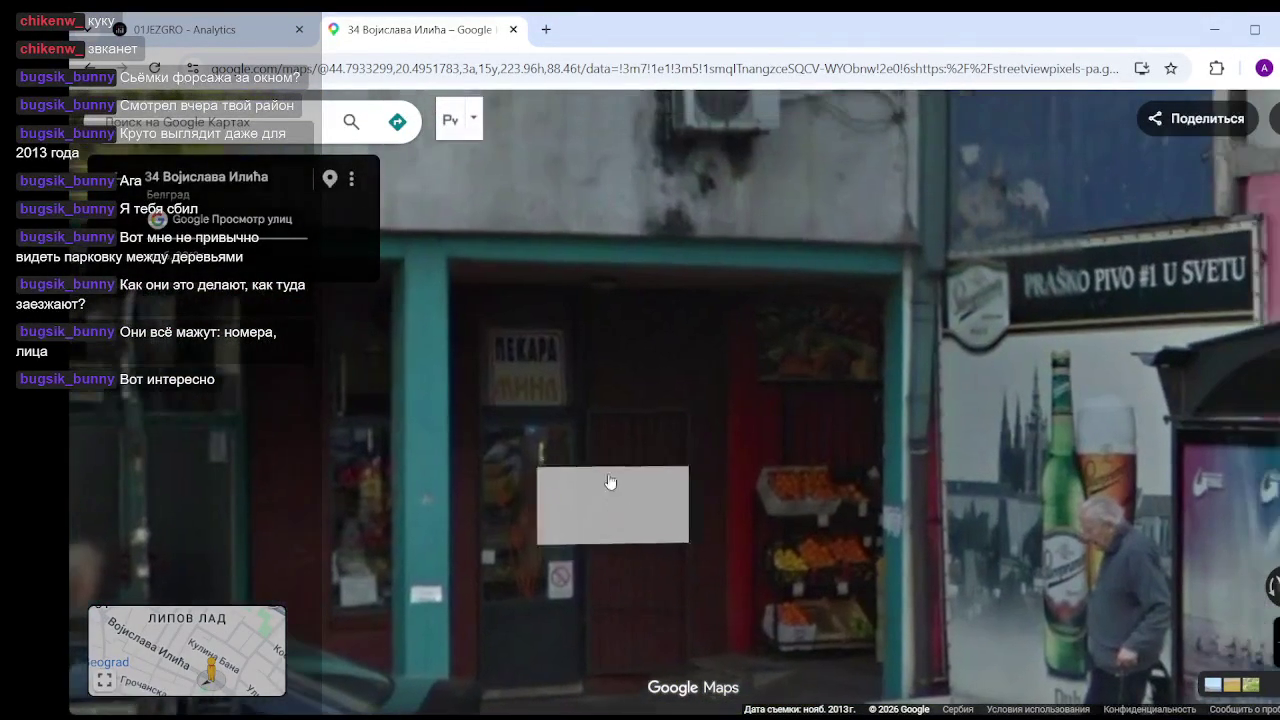
pyautogui.moveTo(771, 497); pyautogui.dragTo(479, 357)
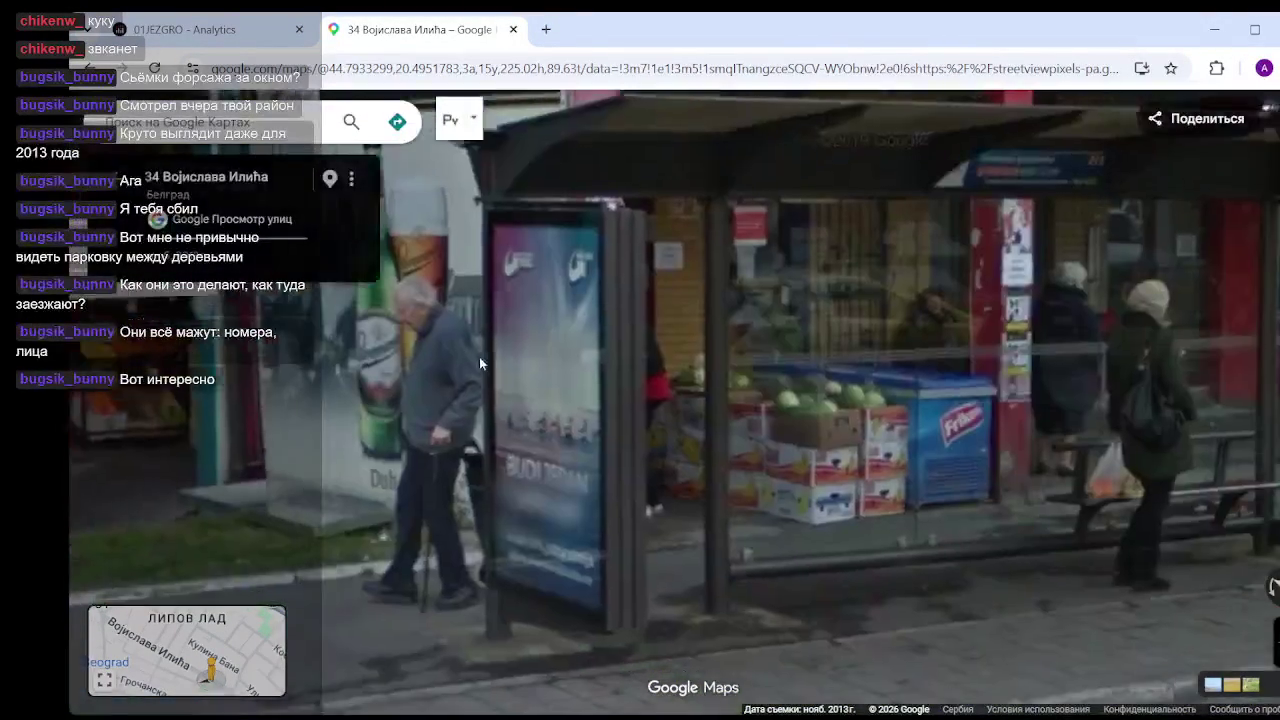
pyautogui.scroll(-3, 494, 372)
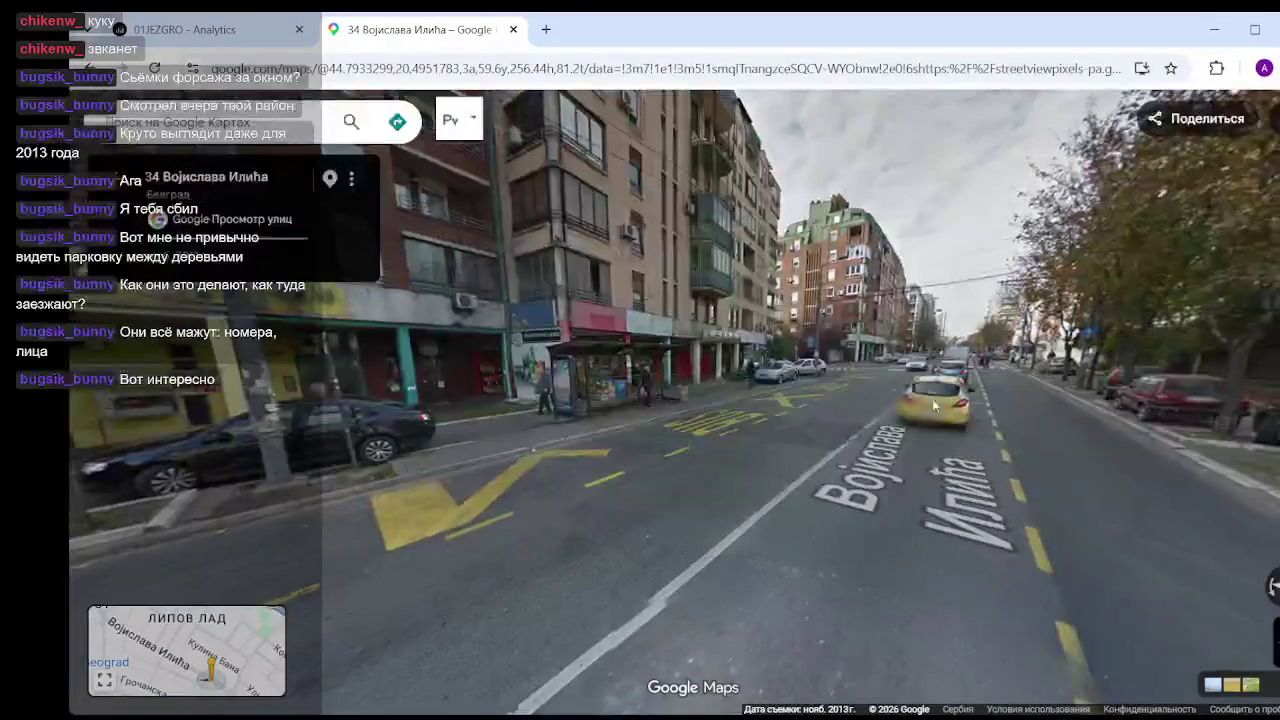
pyautogui.click(960, 401)
pyautogui.click(1043, 382)
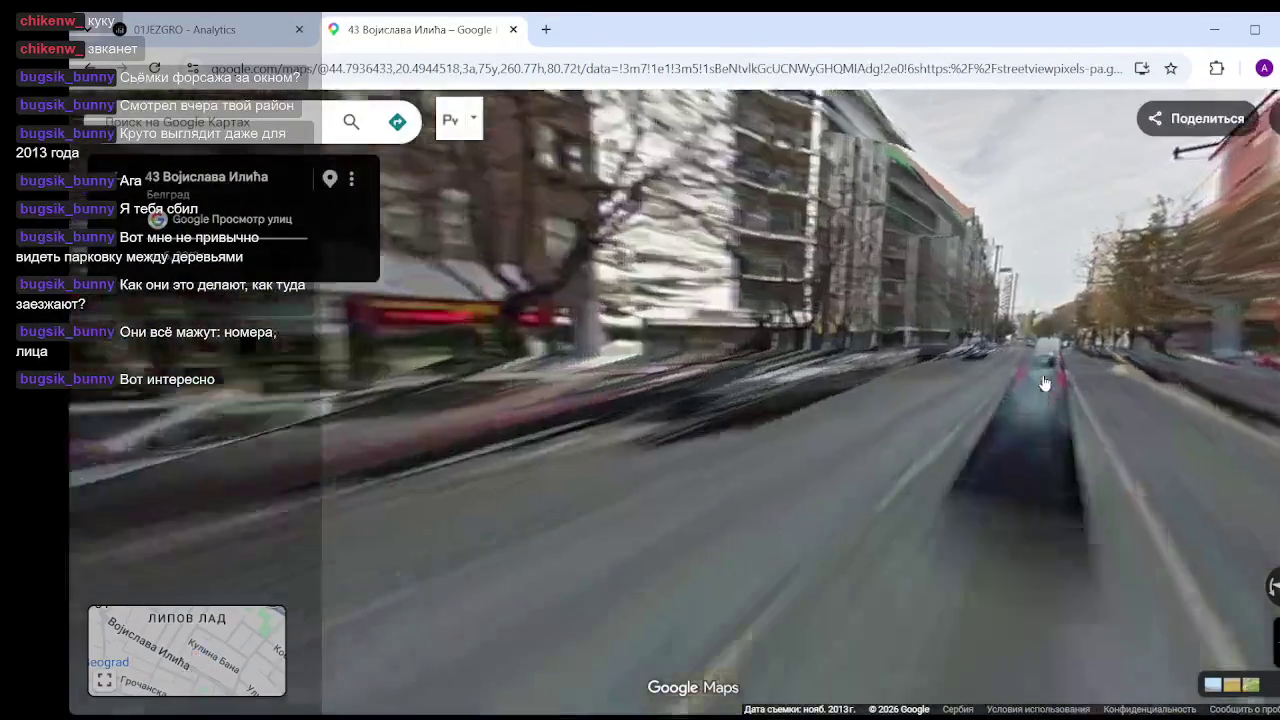
# - Exit the stalled Street View and drop back in at 35 Vojislava Ilića facing the waste containers
pyautogui.click(1043, 382)
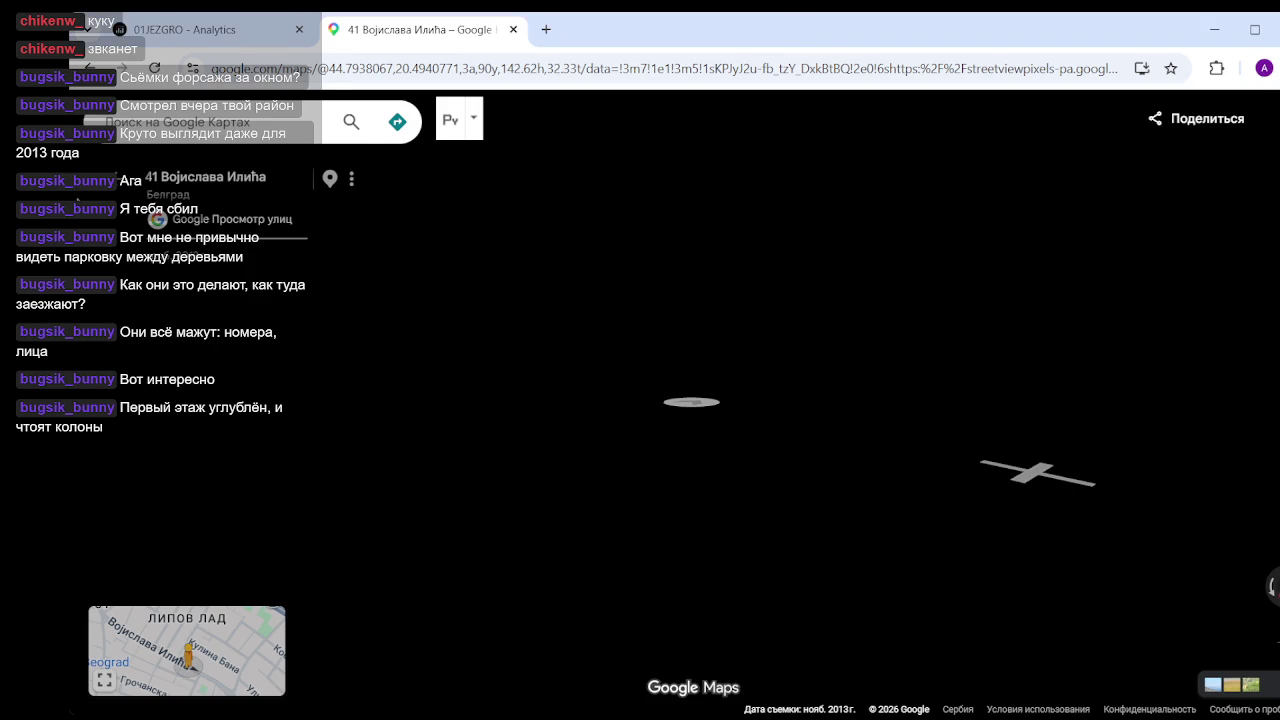
pyautogui.click(116, 181)
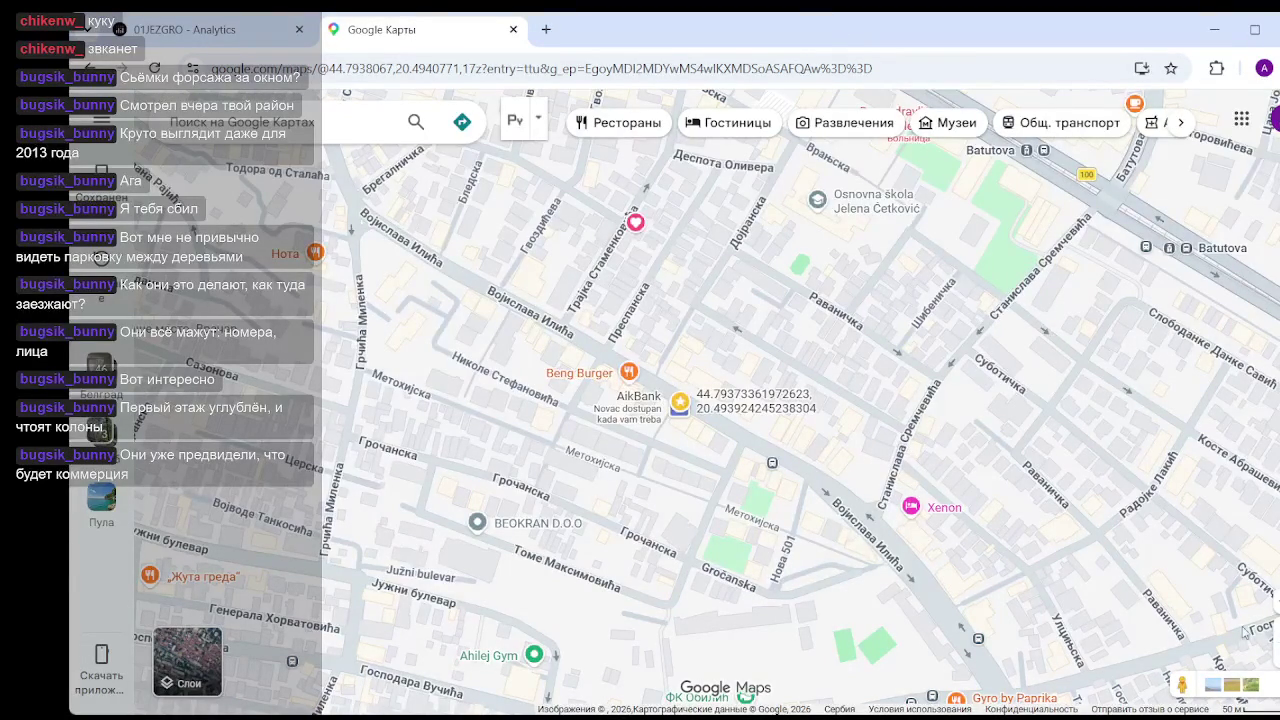
pyautogui.moveTo(1177, 684); pyautogui.dragTo(642, 352)
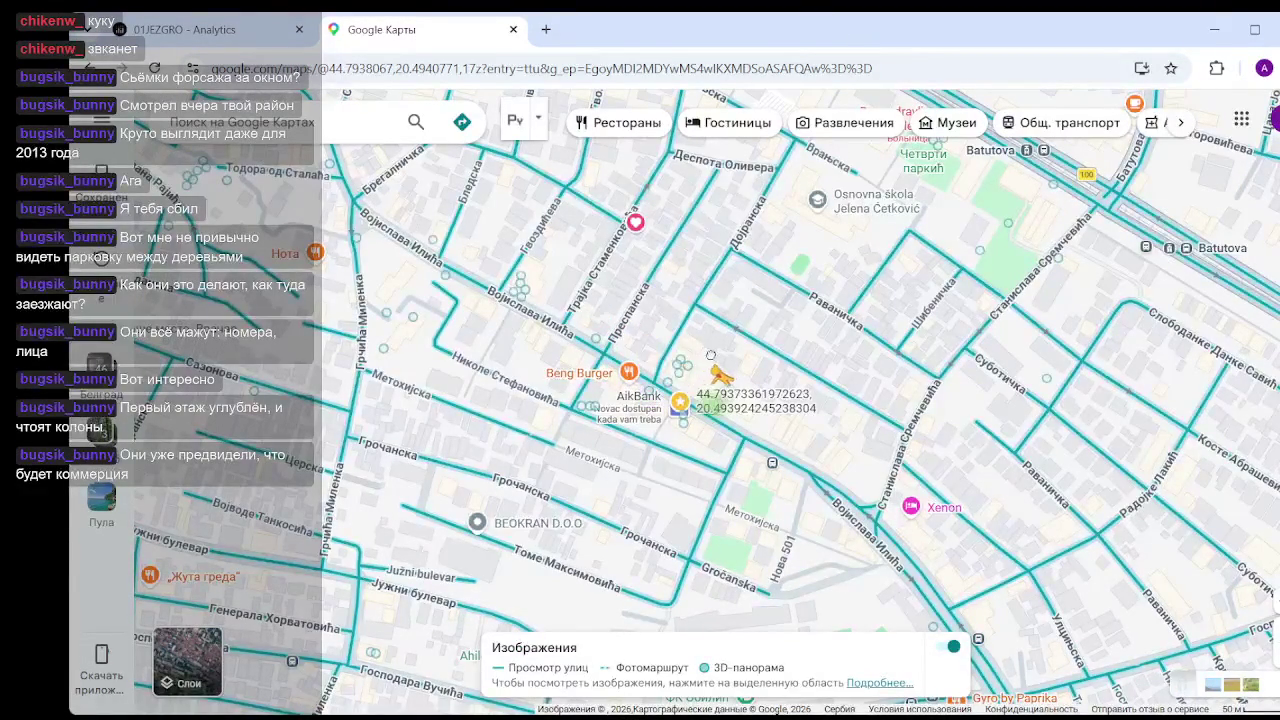
pyautogui.moveTo(708, 356)
pyautogui.mouseDown()
pyautogui.moveTo(625, 318)
pyautogui.moveTo(620, 335)
pyautogui.mouseUp()
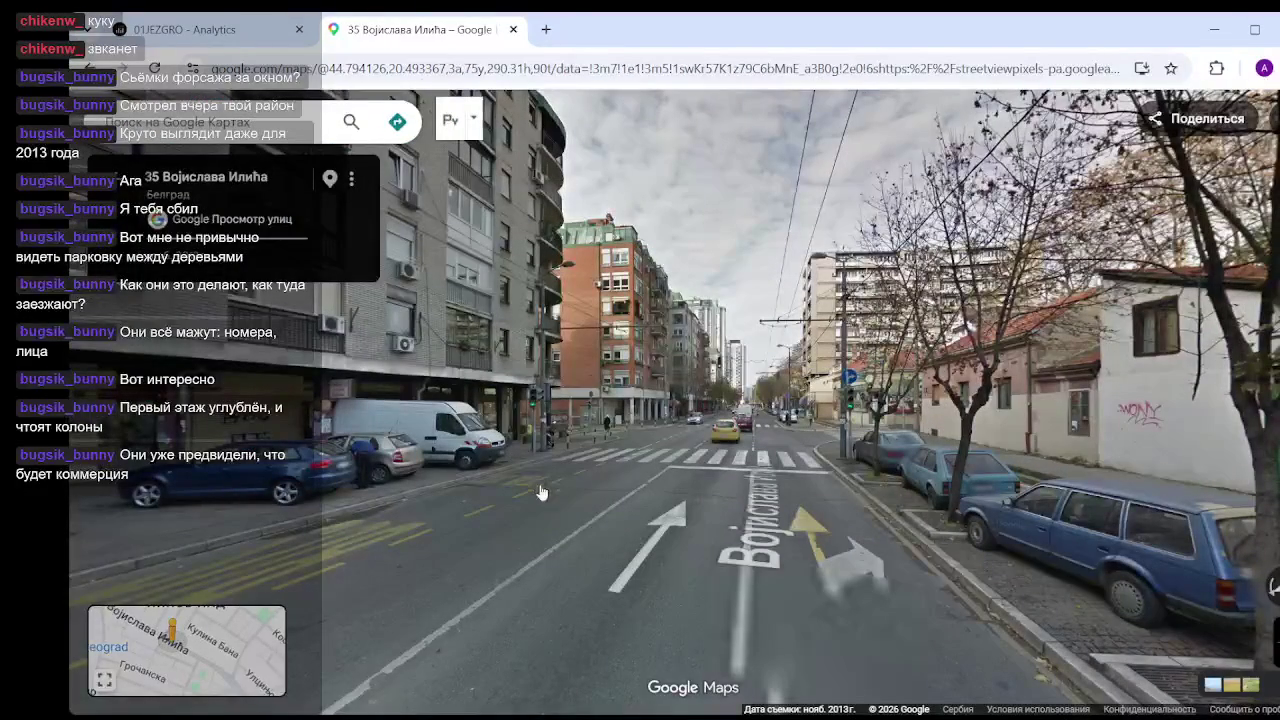
pyautogui.moveTo(535, 487); pyautogui.dragTo(790, 417)
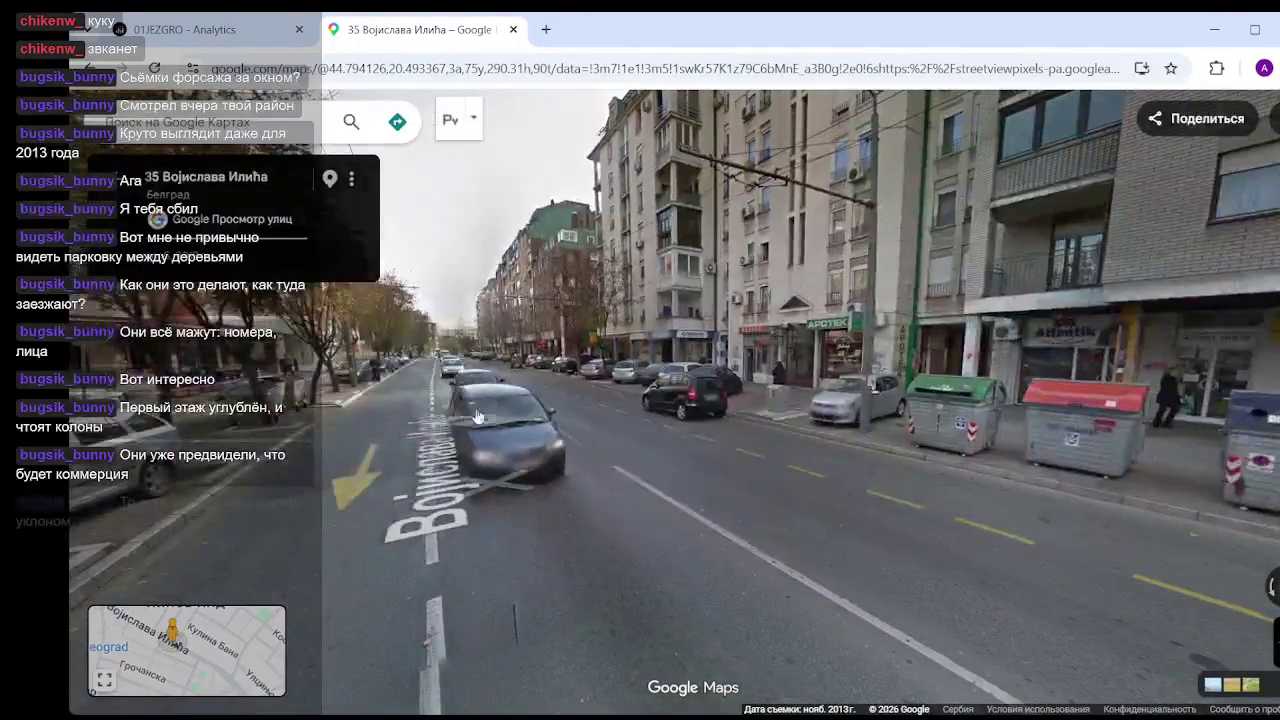
# - Advance along Vojislava Ilića from number 37 to number 41
pyautogui.click(470, 410)
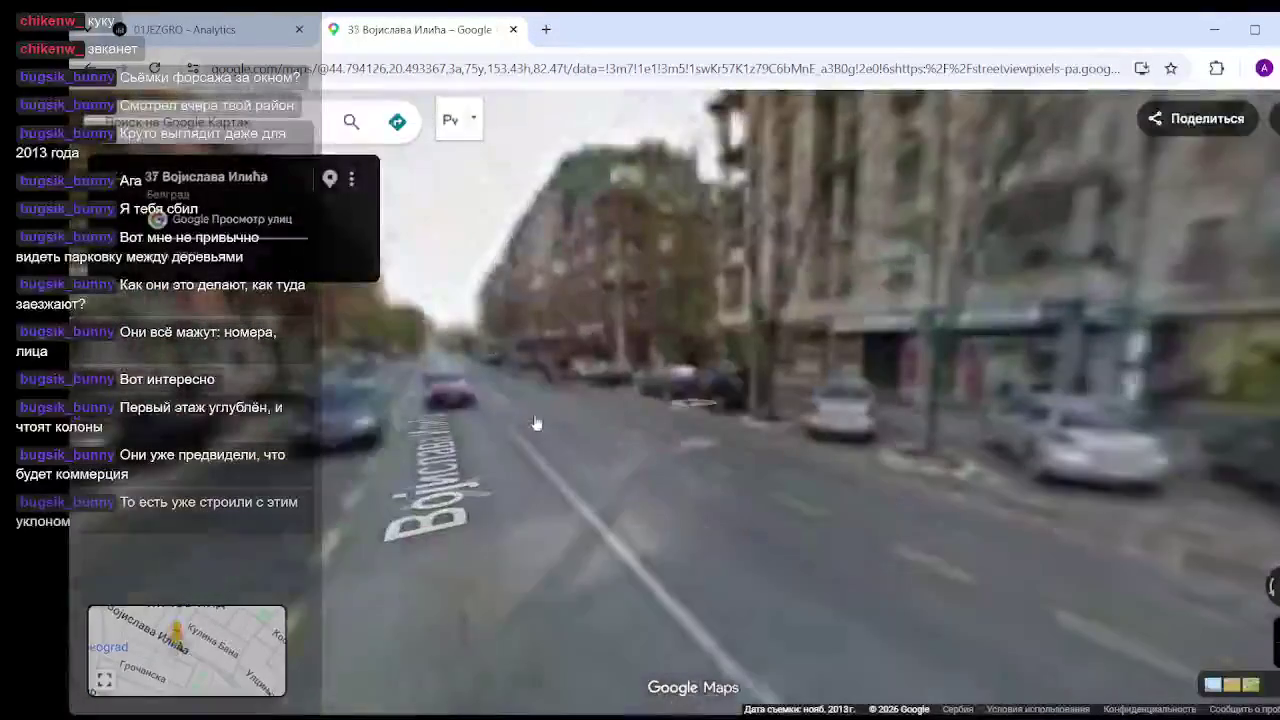
pyautogui.click(472, 455)
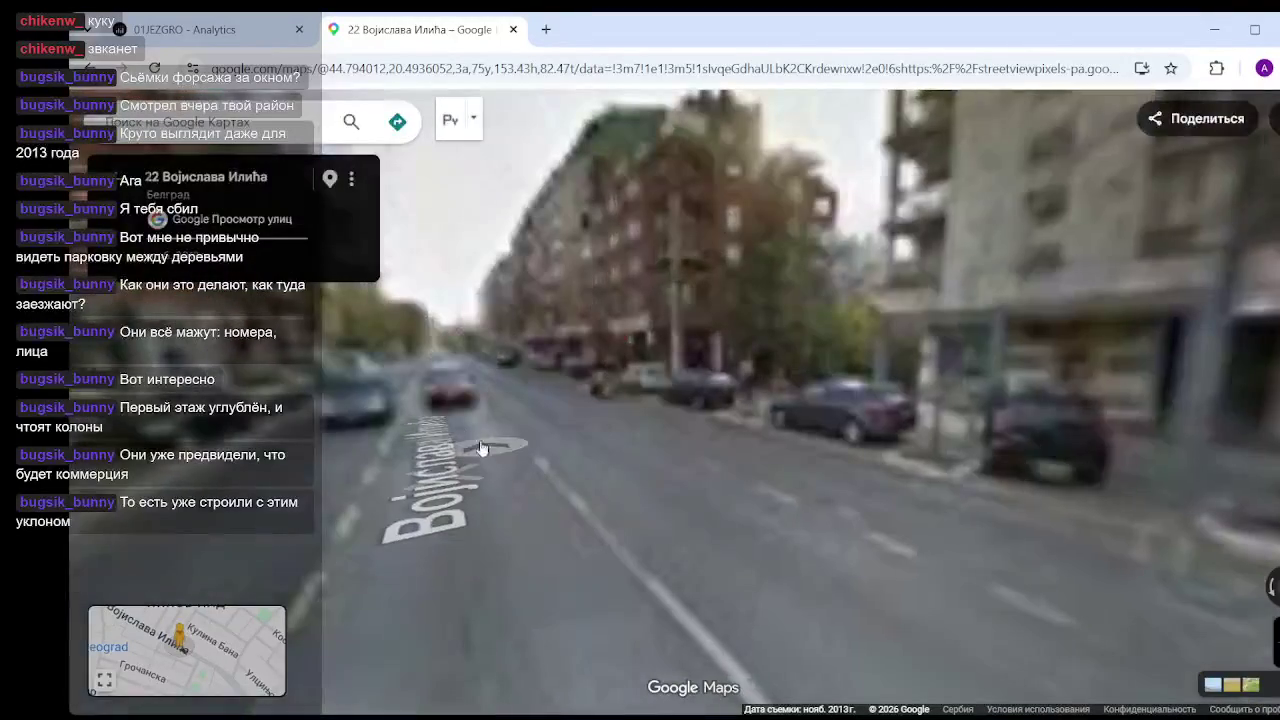
pyautogui.click(455, 425)
pyautogui.click(486, 428)
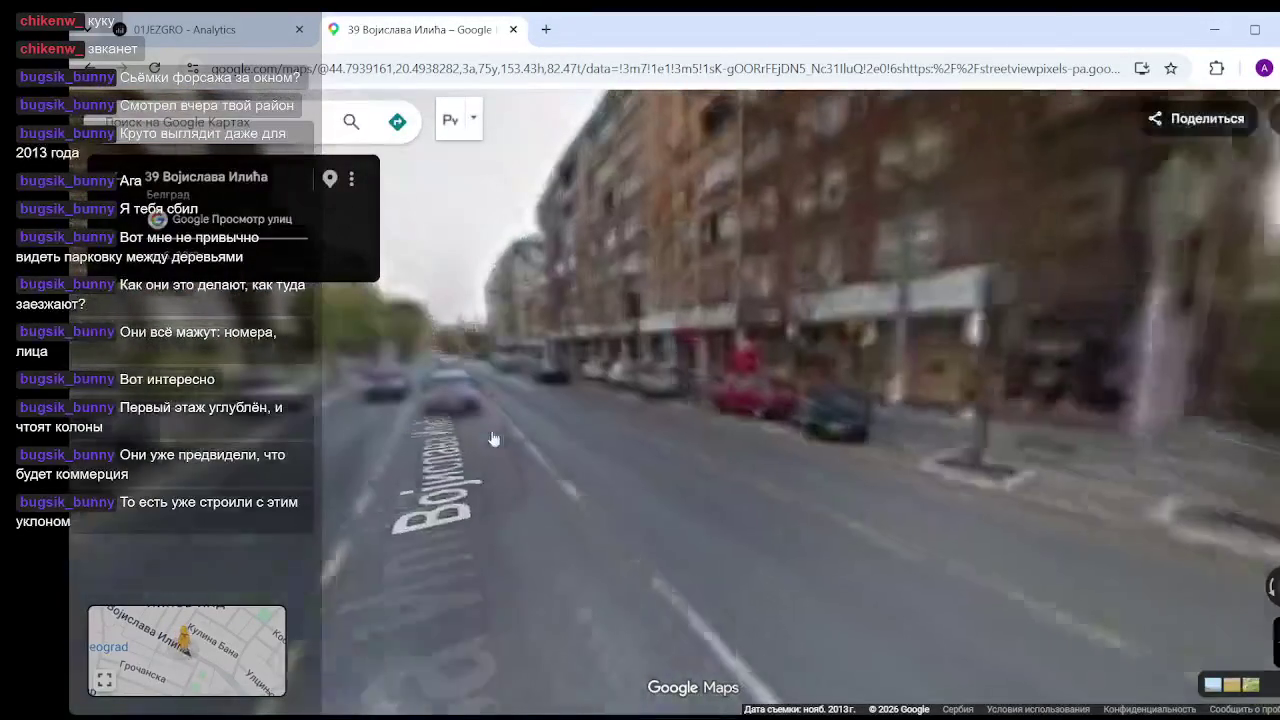
pyautogui.click(474, 499)
pyautogui.click(628, 457)
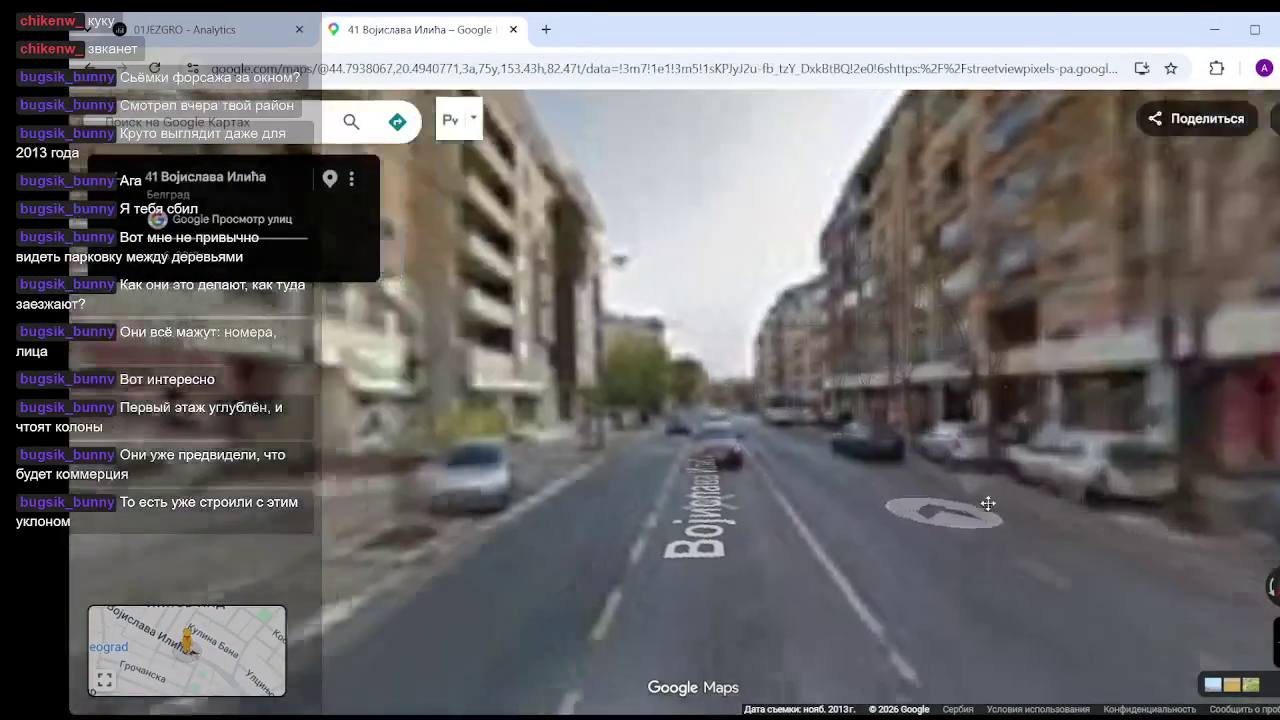
# - Zoom in on the MENJAČNICA shopfront, then close Maps to return to the correlation chart
pyautogui.click(785, 430)
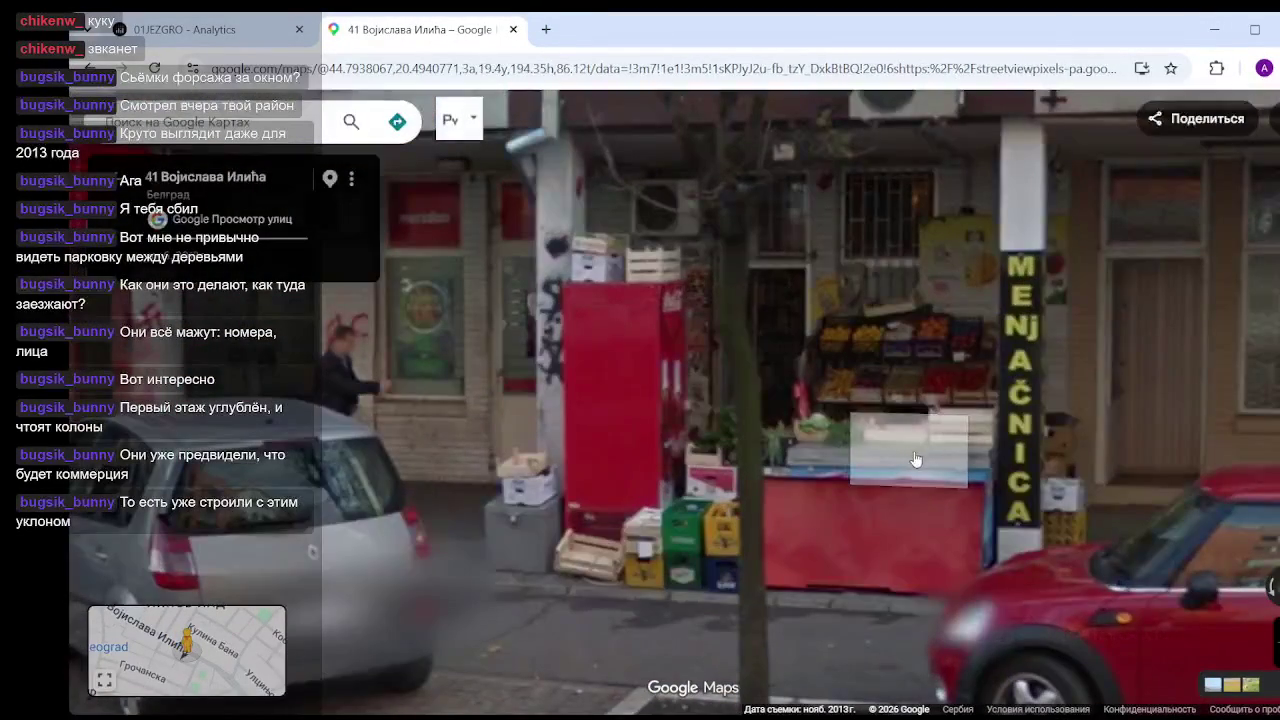
pyautogui.click(839, 487)
pyautogui.click(820, 451)
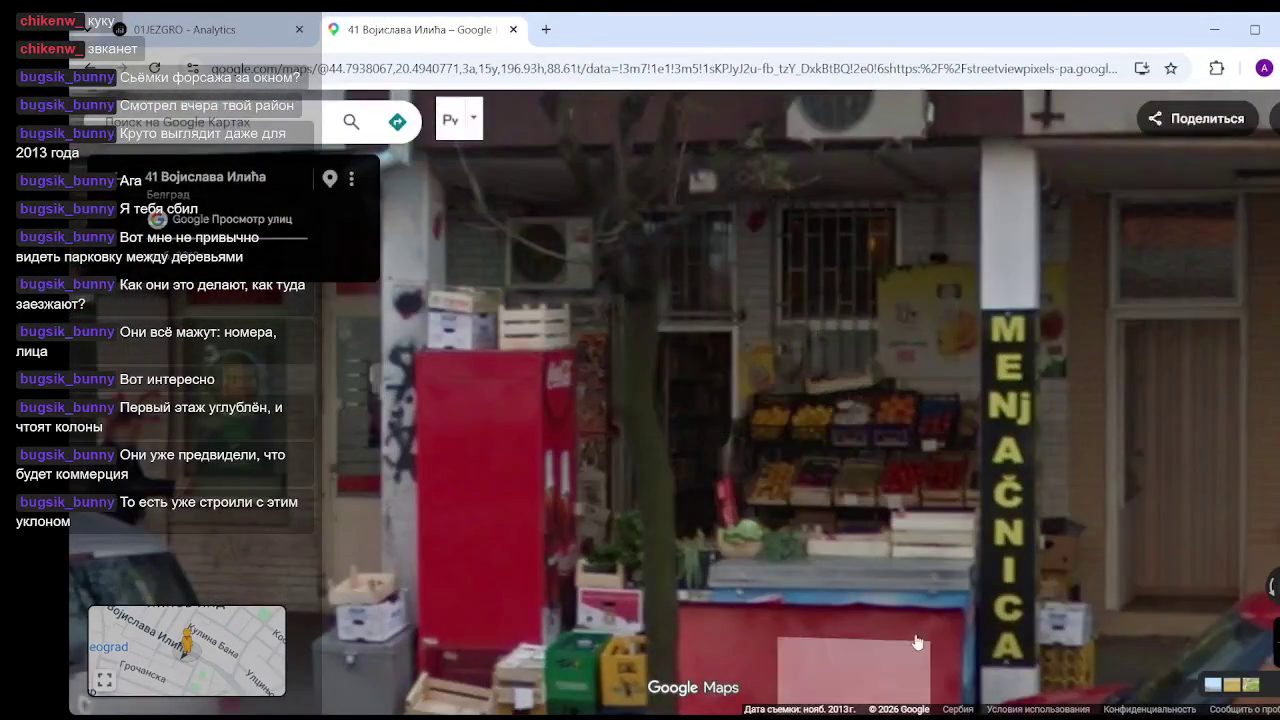
pyautogui.scroll(-3, 880, 400)
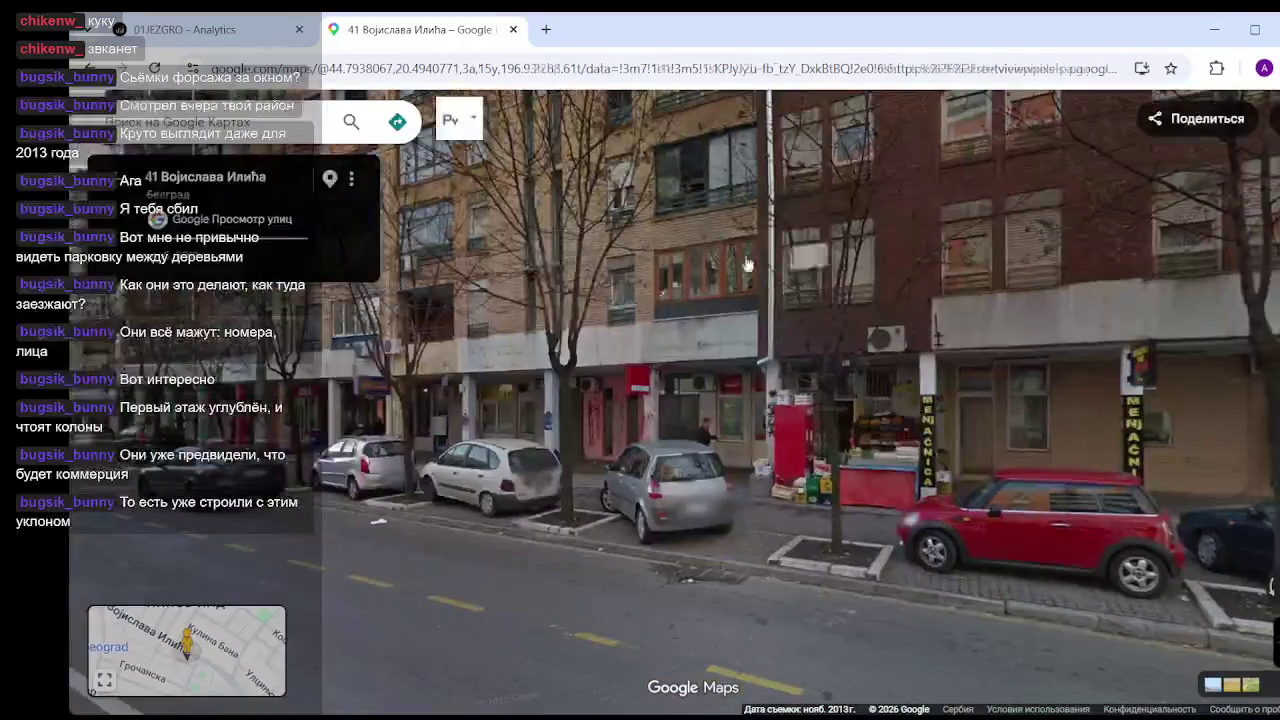
pyautogui.click(514, 30)
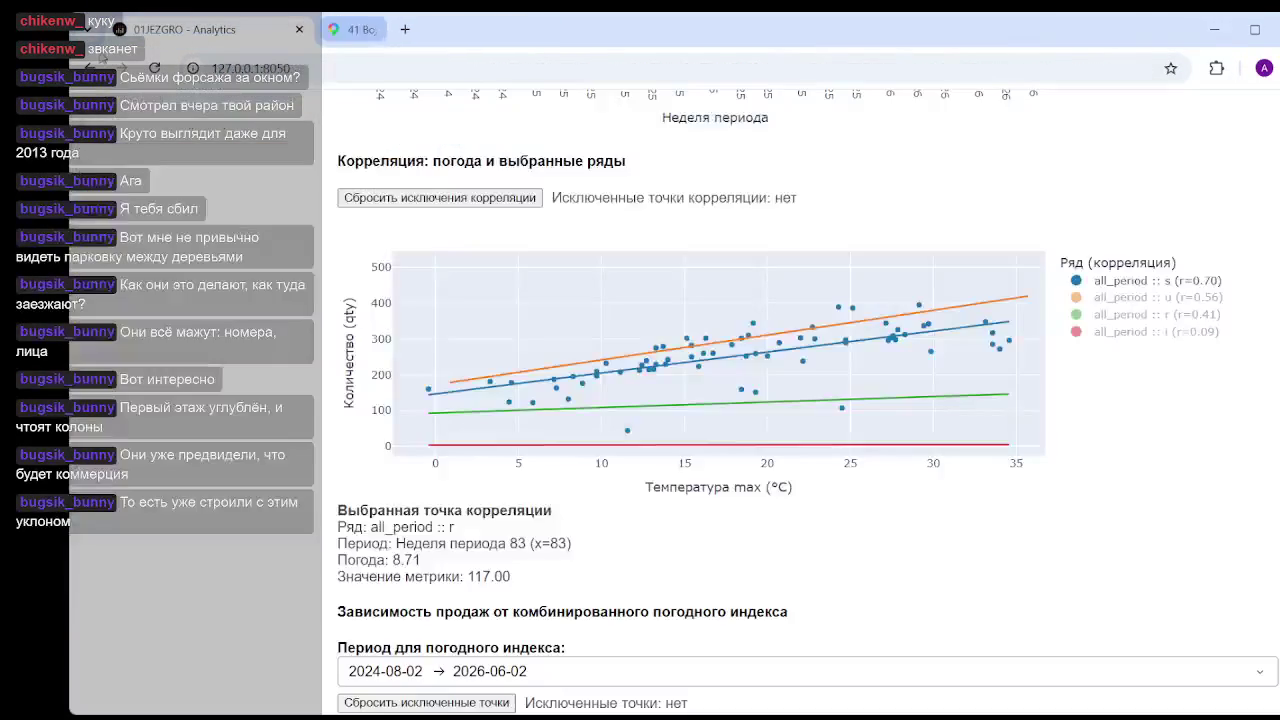
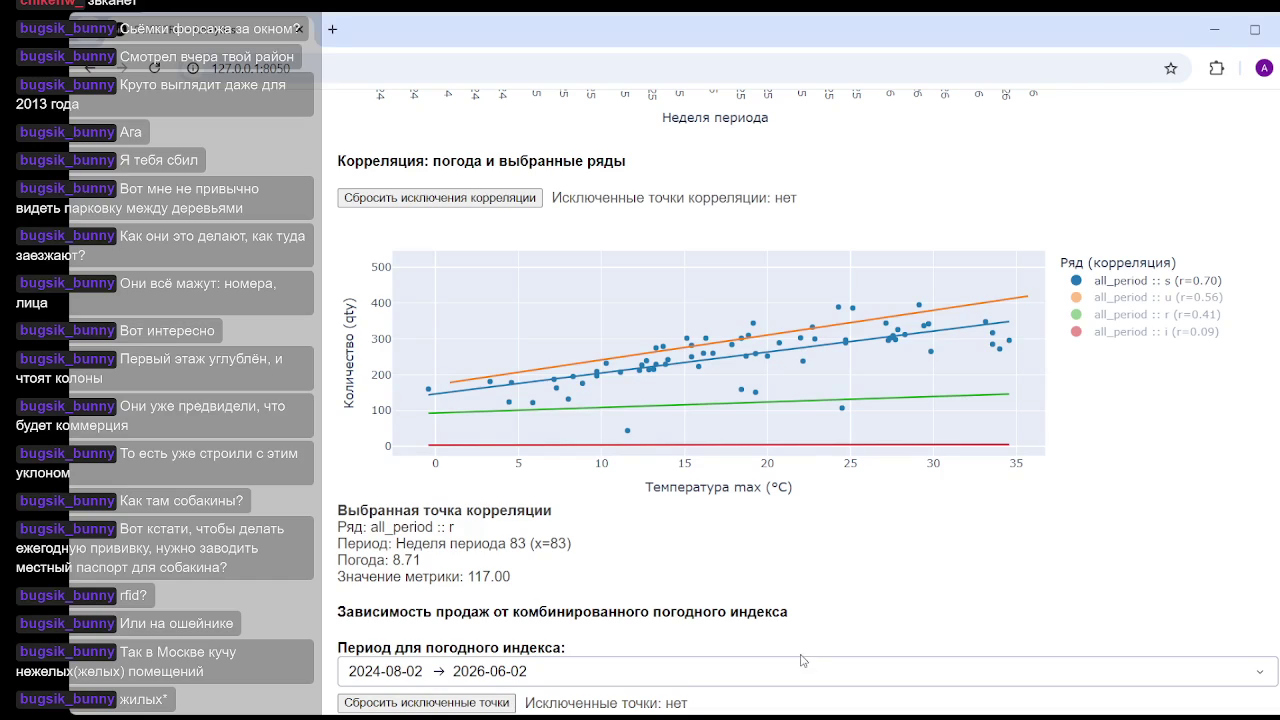
# - Toggle the s and r series on the scatter, ending with s shown and r hidden
pyautogui.scroll(1, 1062, 438)
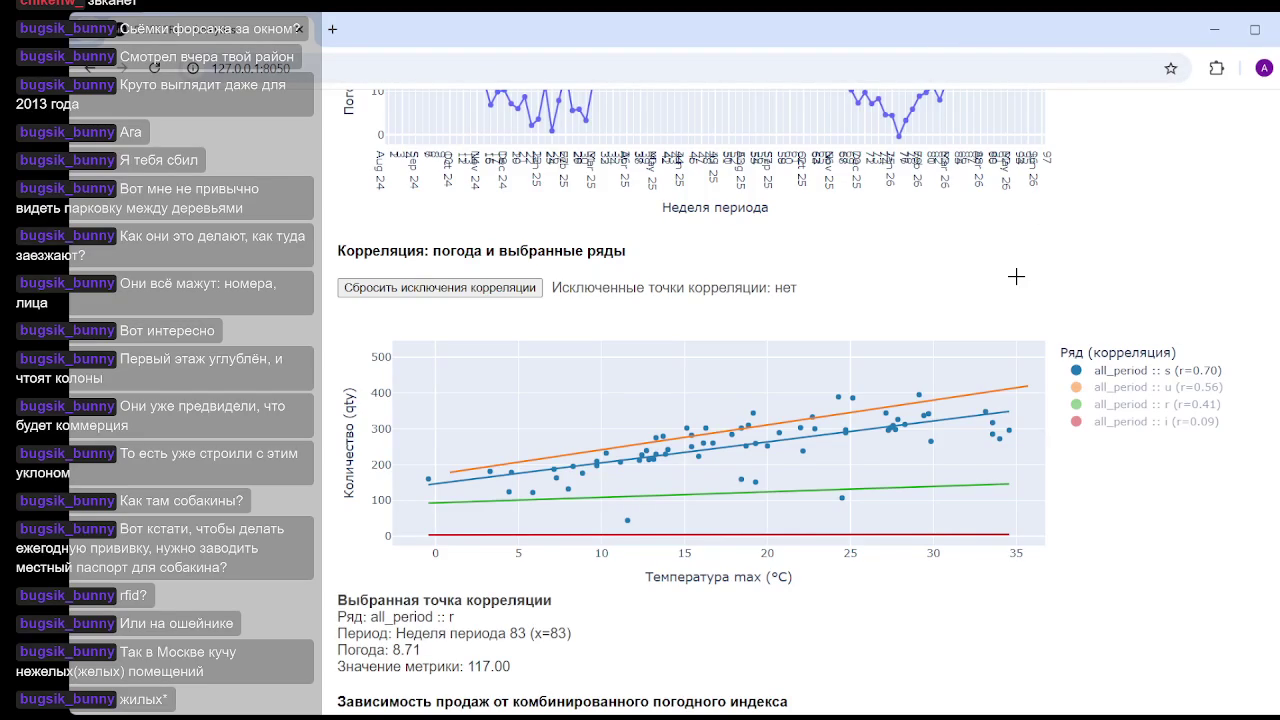
pyautogui.moveTo(1107, 450)
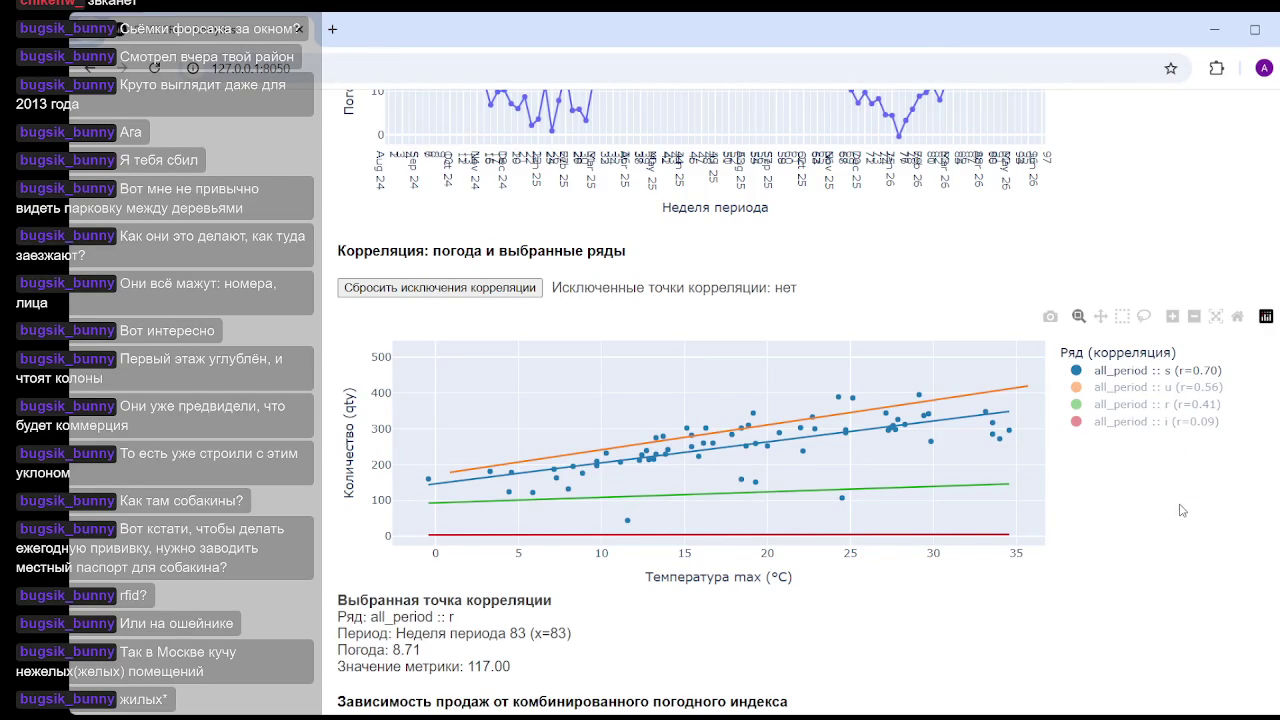
pyautogui.scroll(-1, 1181, 510)
pyautogui.scroll(2, 1181, 510)
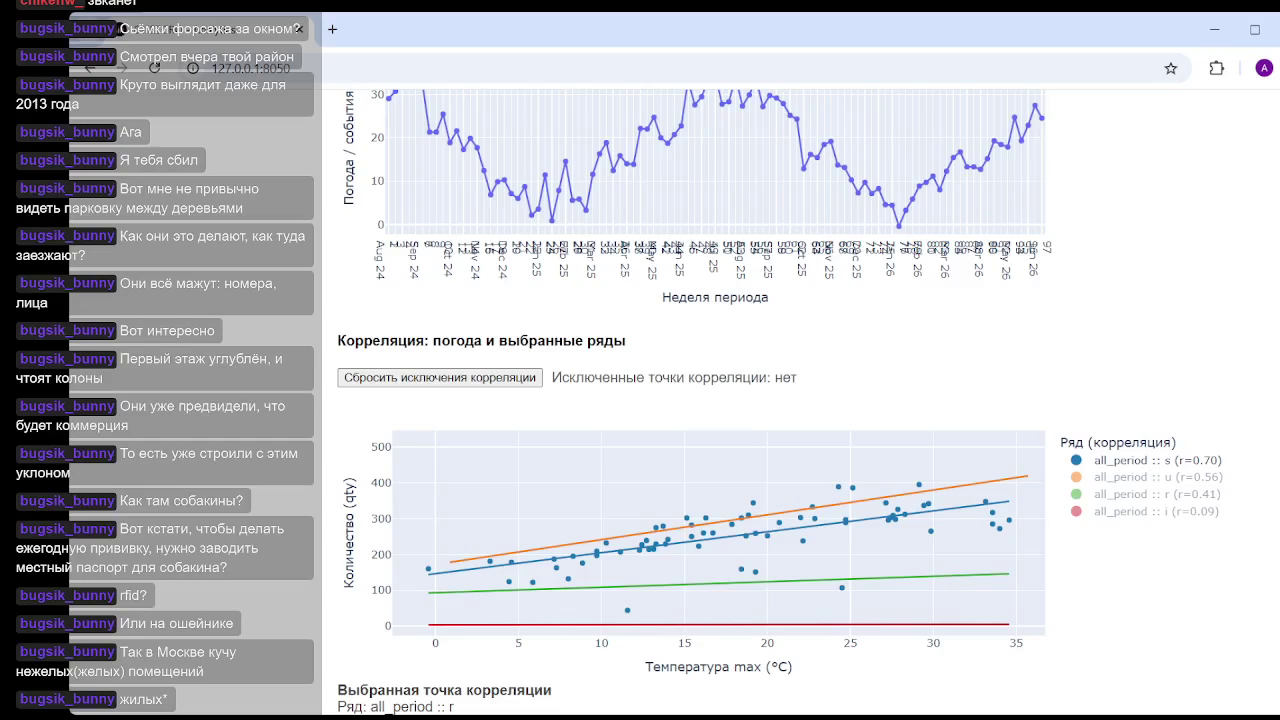
pyautogui.scroll(-4, 808, 404)
pyautogui.scroll(1, 808, 404)
pyautogui.scroll(-3, 808, 404)
pyautogui.scroll(2, 808, 404)
pyautogui.scroll(5, 808, 404)
pyautogui.scroll(5, 808, 404)
pyautogui.scroll(2, 808, 404)
pyautogui.scroll(-9, 808, 404)
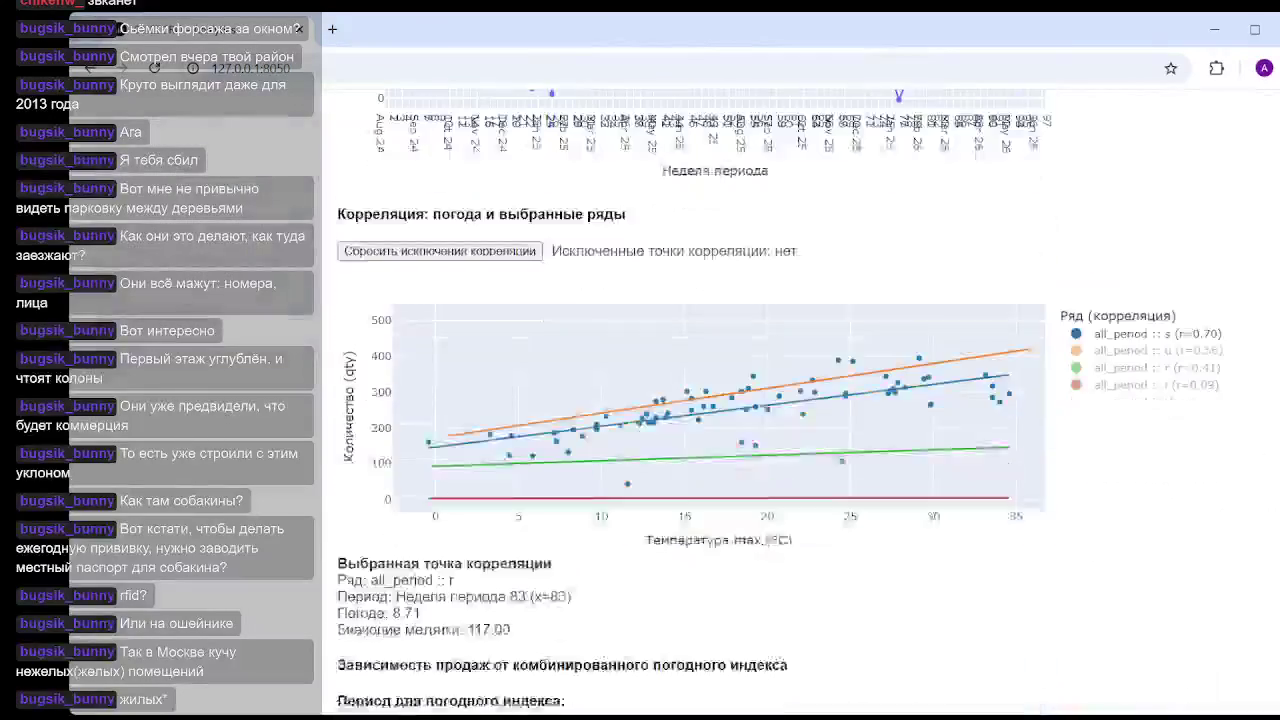
pyautogui.scroll(1, 1128, 392)
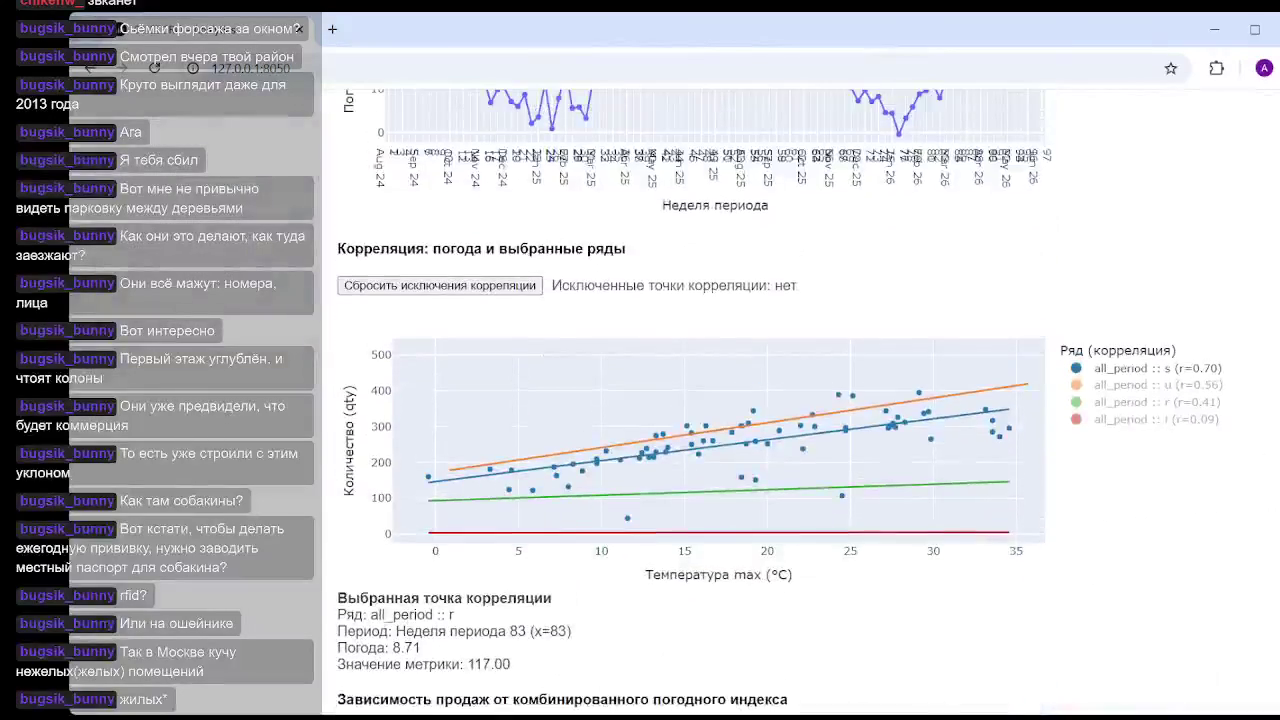
pyautogui.click(1128, 402)
pyautogui.click(1135, 368)
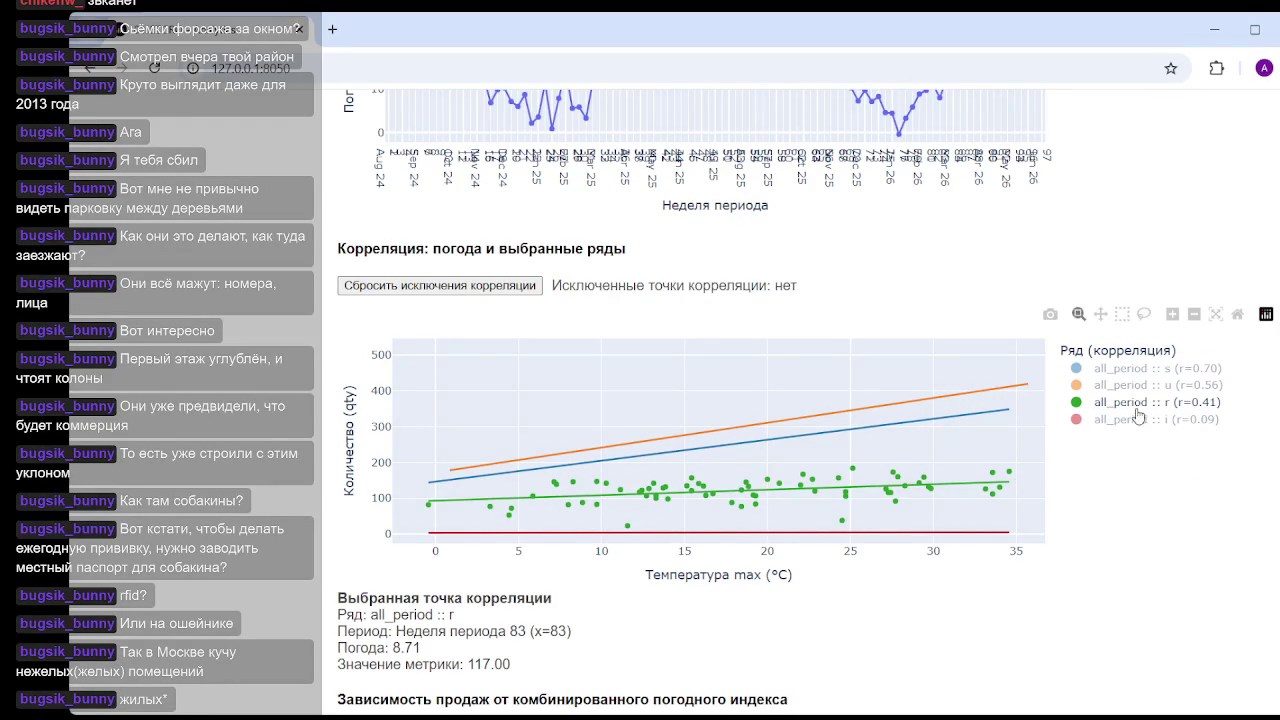
pyautogui.moveTo(999, 498)
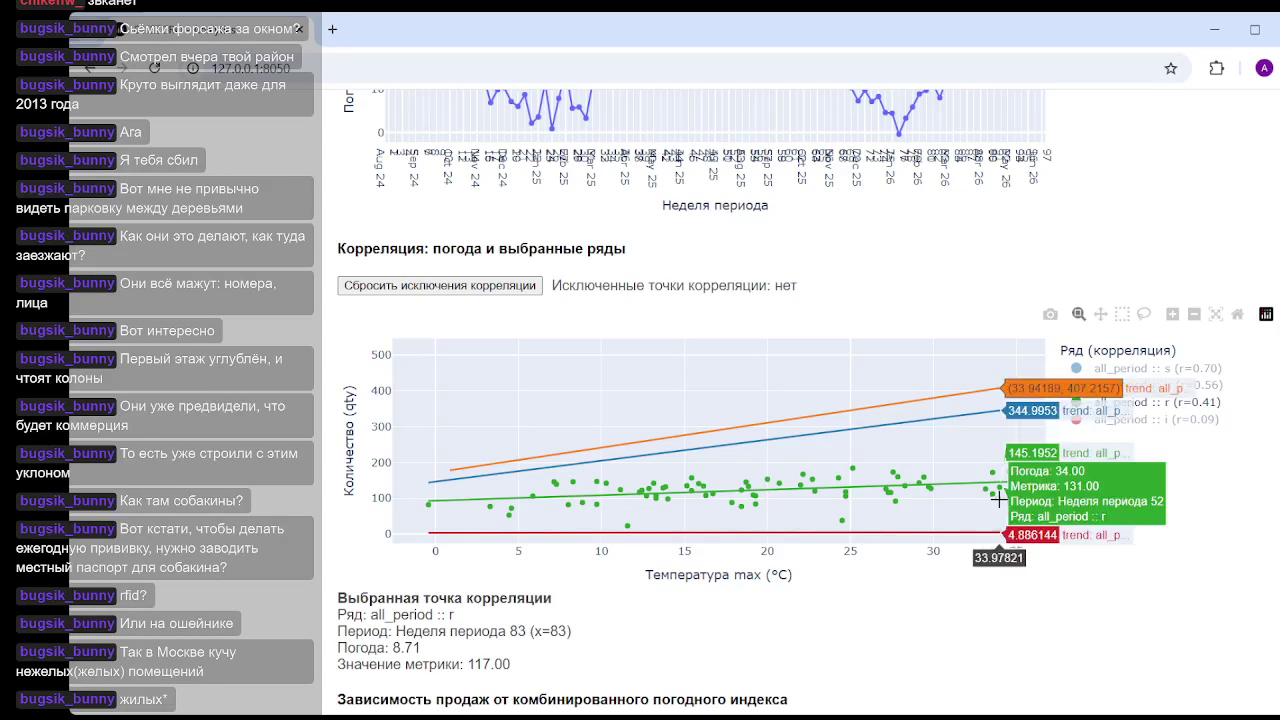
pyautogui.click(1166, 369)
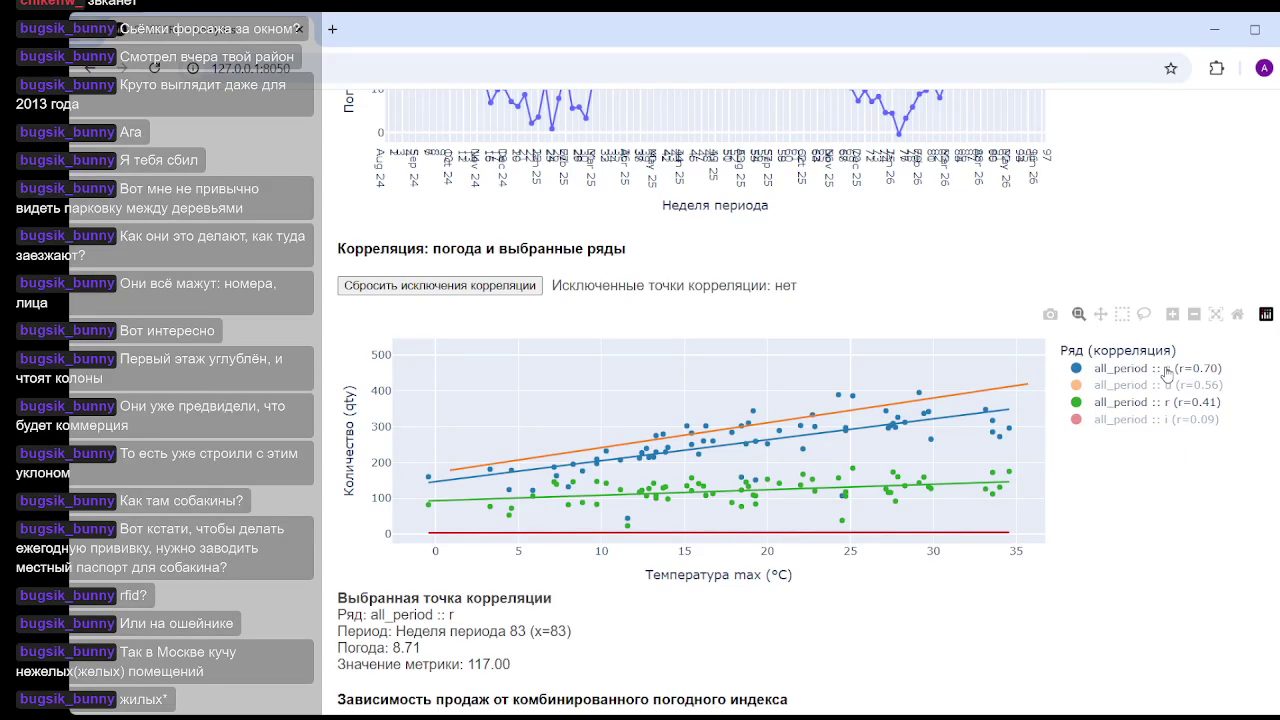
pyautogui.click(1160, 410)
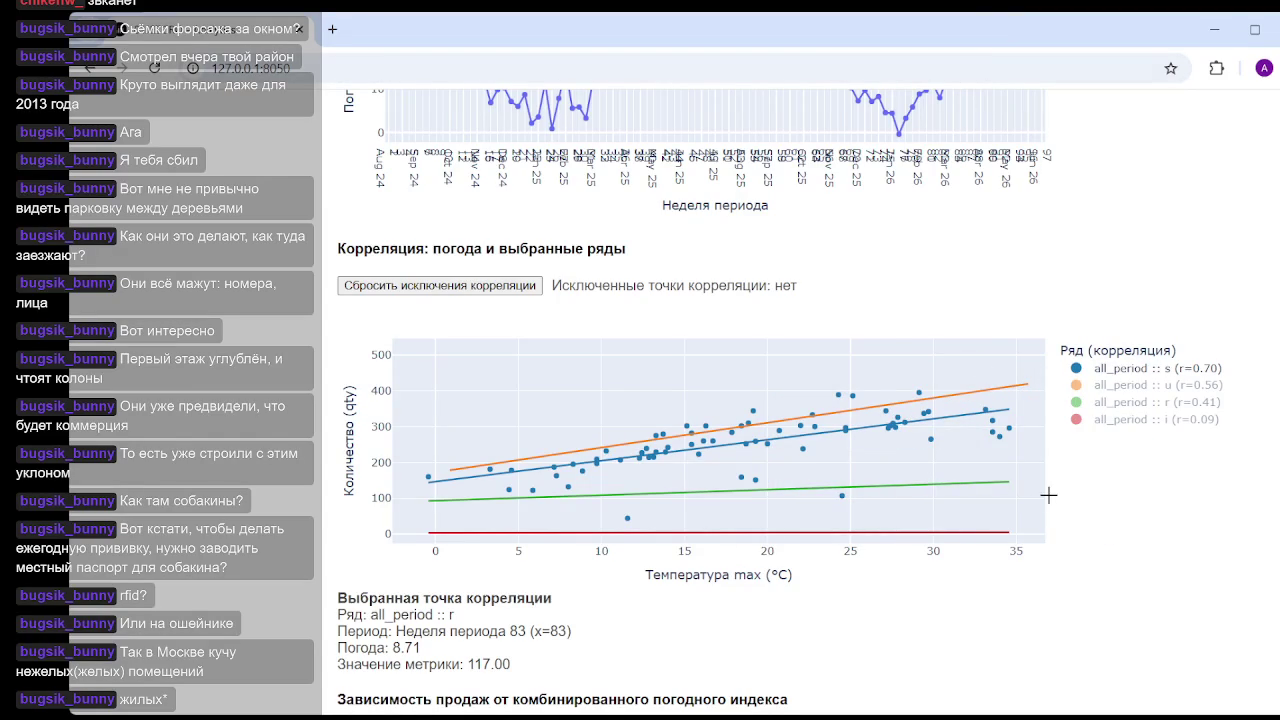
# - Select week number 83 in the point details
pyautogui.scroll(-1, 1048, 500)
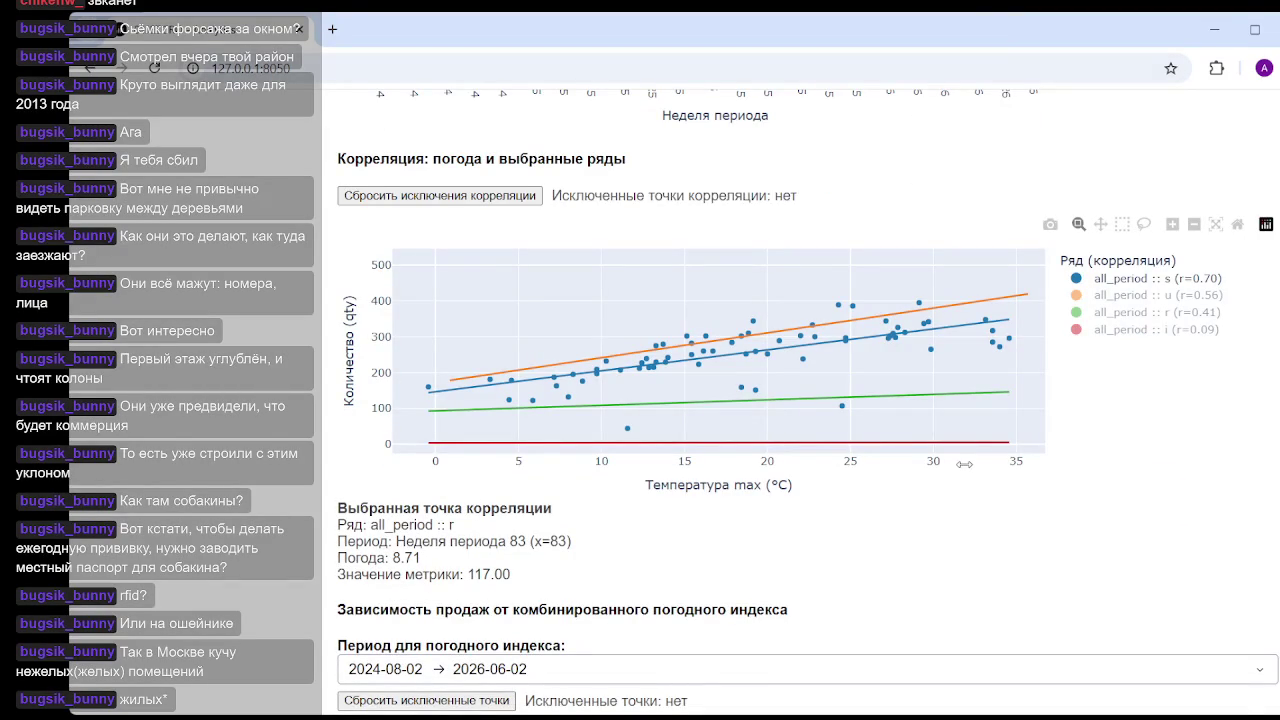
pyautogui.doubleClick(516, 540)
pyautogui.click(726, 543)
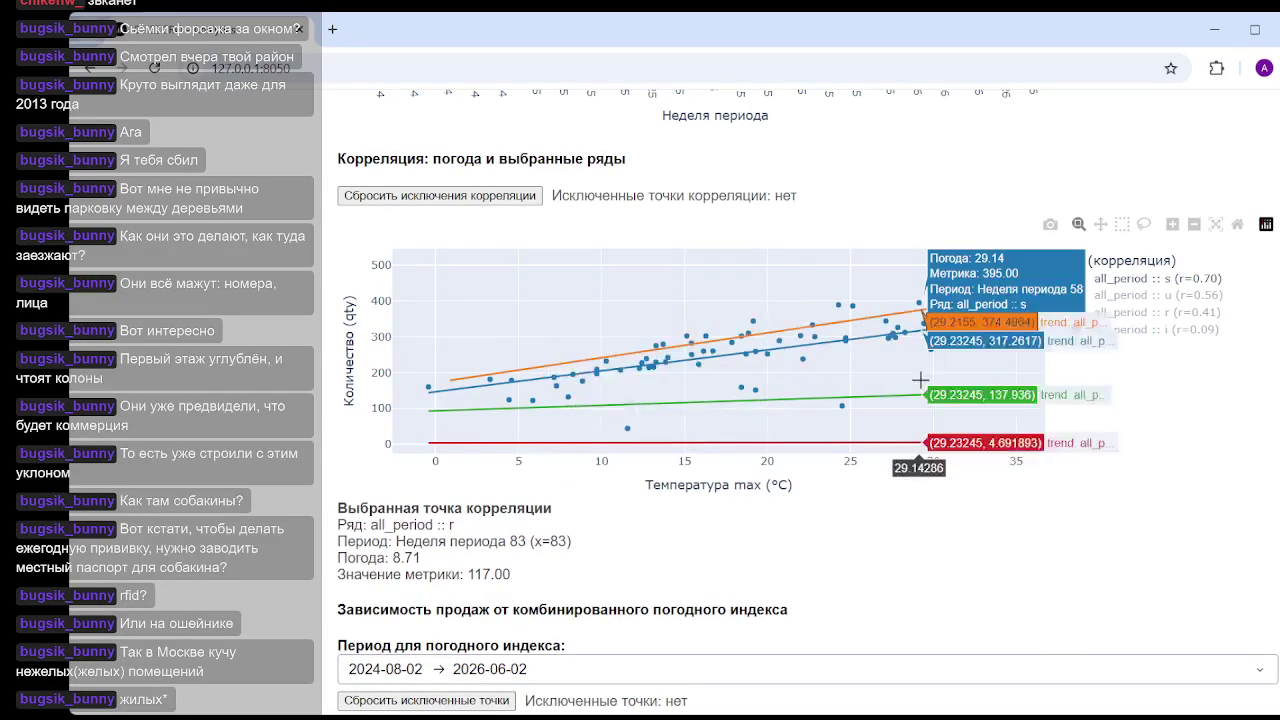
# - Set the Top N трейсов limit to 27
pyautogui.scroll(2, 1099, 421)
pyautogui.scroll(3, 1099, 421)
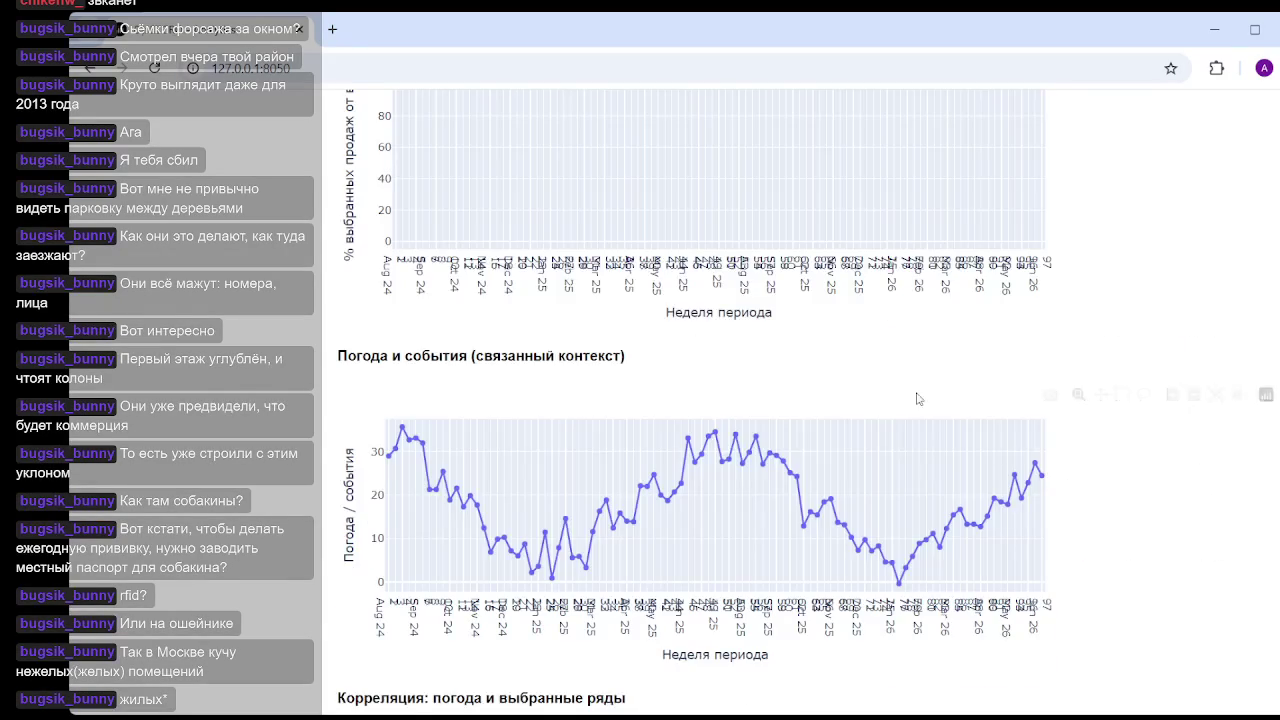
pyautogui.scroll(-1, 1023, 408)
pyautogui.scroll(-2, 1023, 408)
pyautogui.scroll(3, 778, 397)
pyautogui.scroll(5, 778, 397)
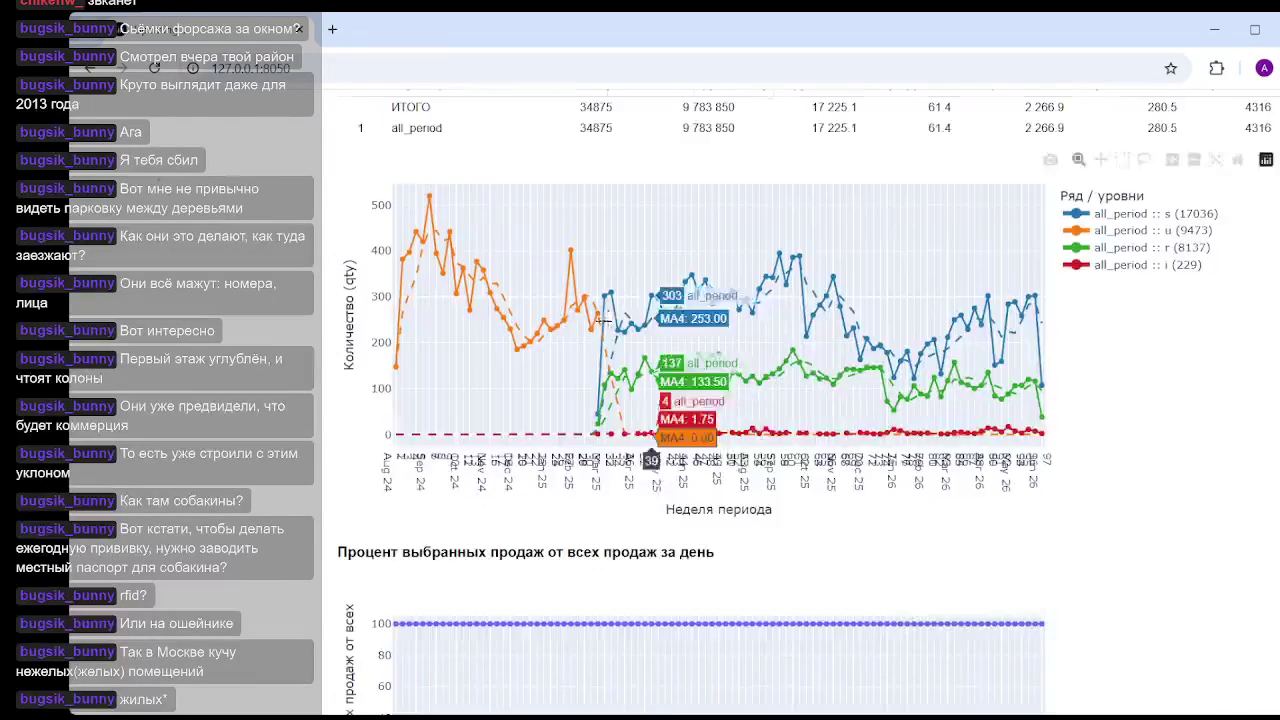
pyautogui.scroll(3, 600, 430)
pyautogui.scroll(-3, 440, 484)
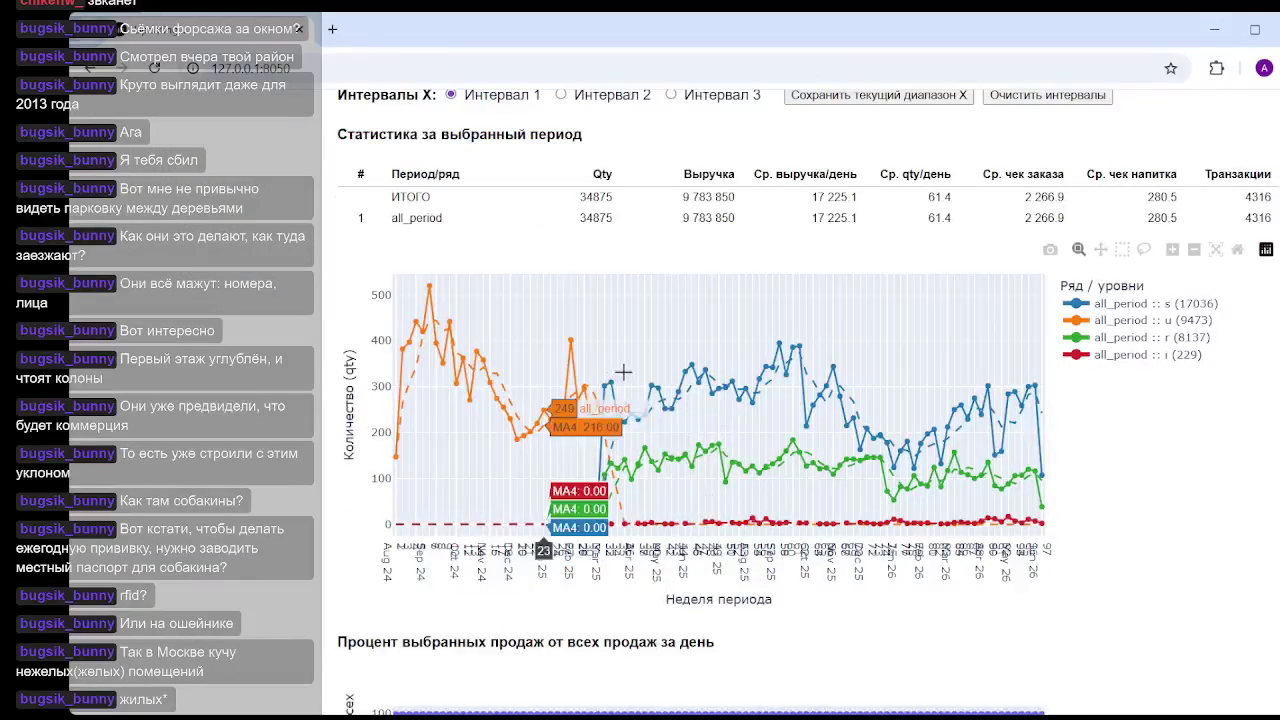
pyautogui.scroll(3, 440, 484)
pyautogui.scroll(2, 440, 484)
pyautogui.scroll(2, 470, 384)
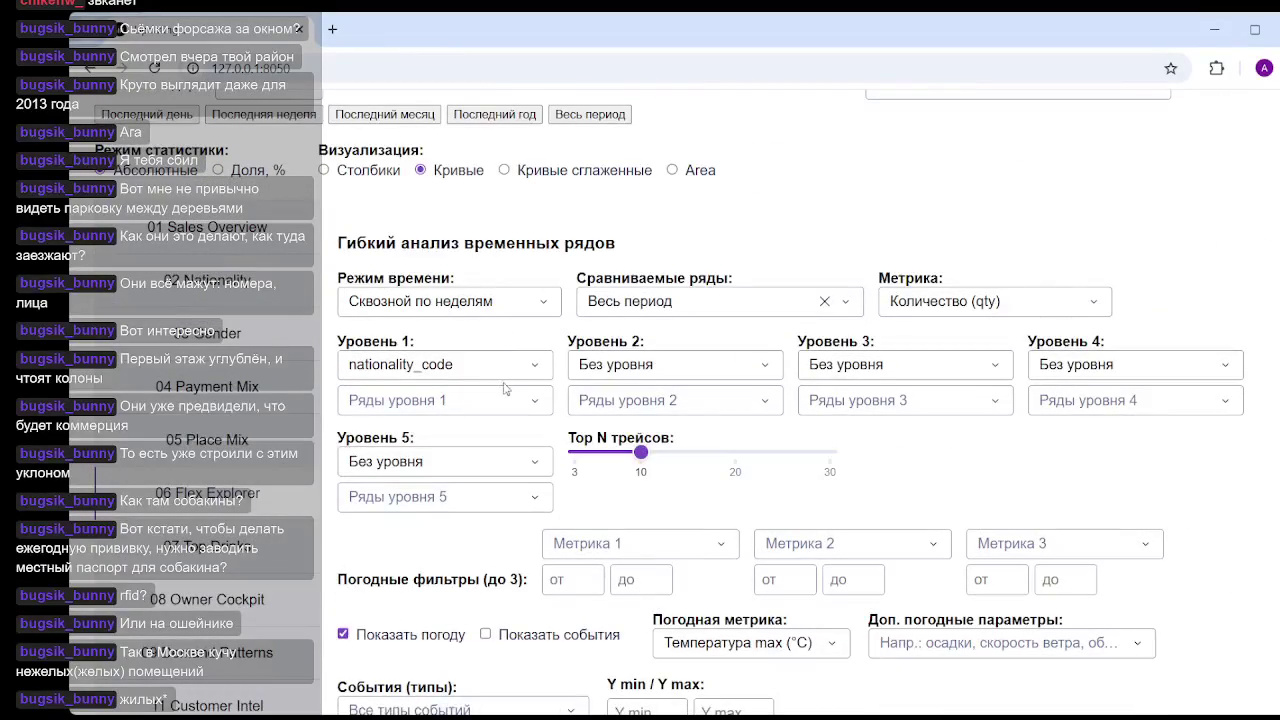
pyautogui.click(527, 402)
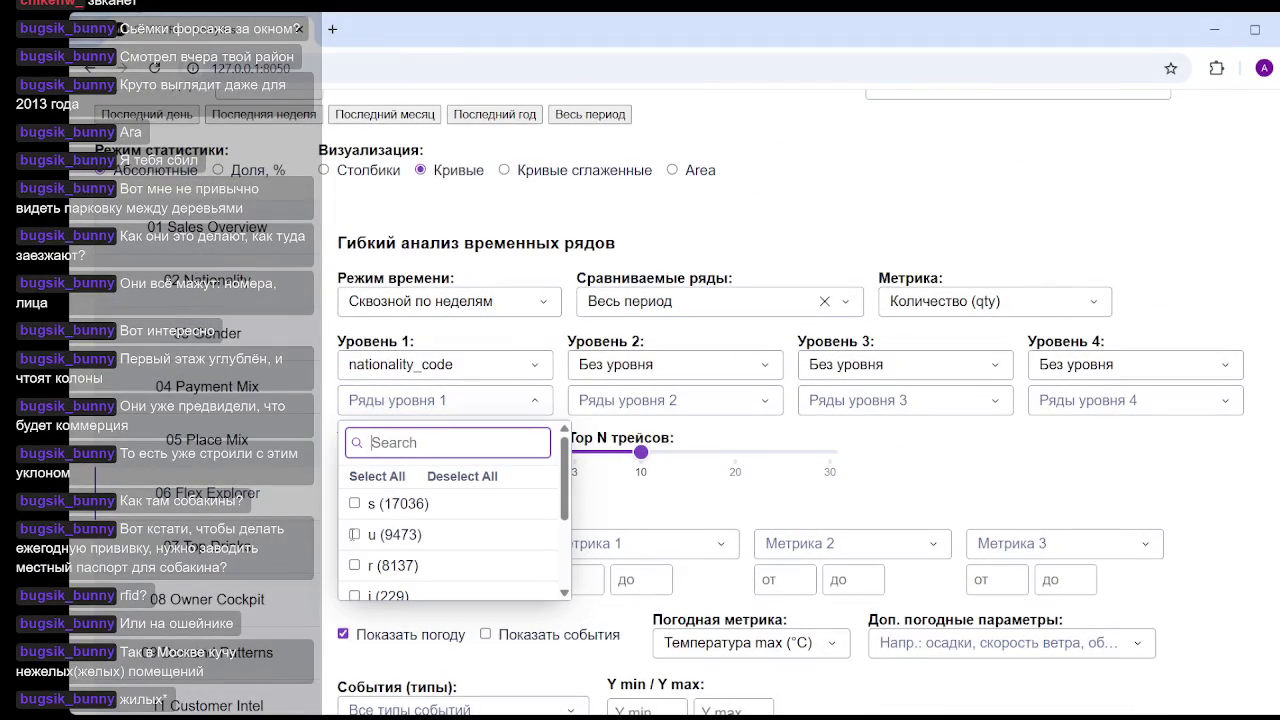
pyautogui.click(437, 397)
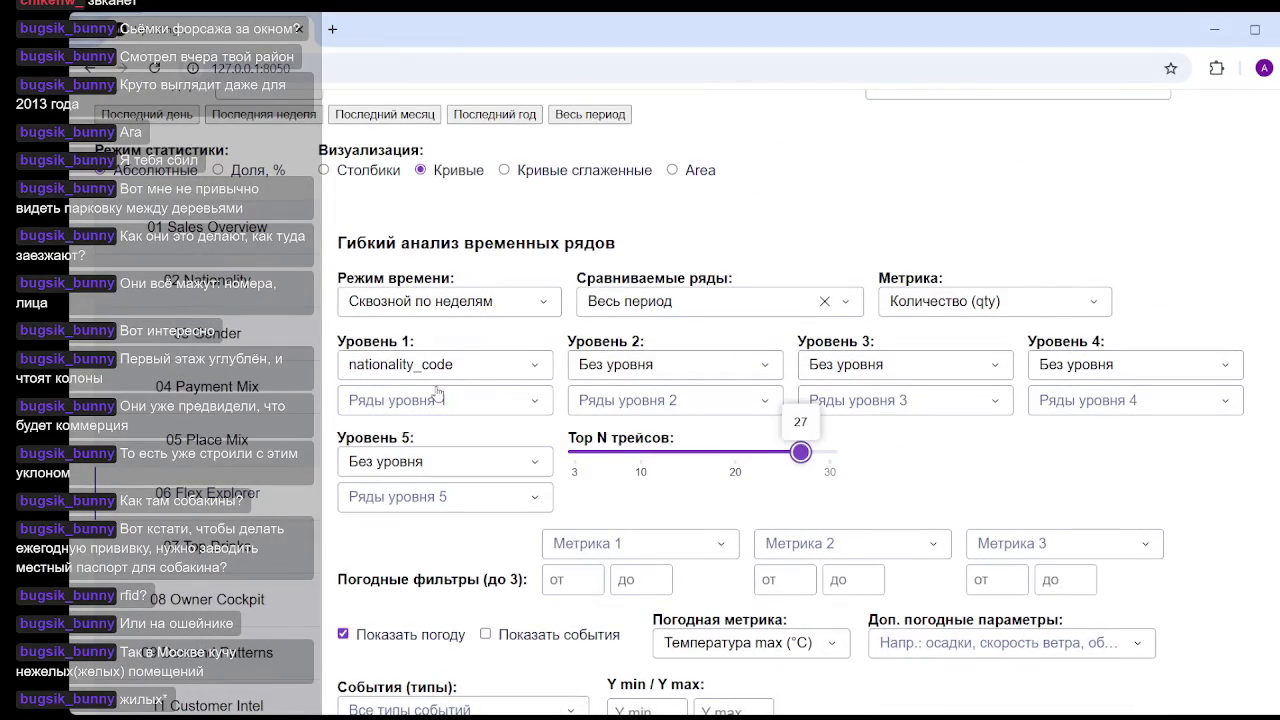
# - Isolate the all_period :: u series points on the correlation scatter
pyautogui.scroll(-1, 801, 436)
pyautogui.scroll(-5, 801, 436)
pyautogui.scroll(-2, 801, 436)
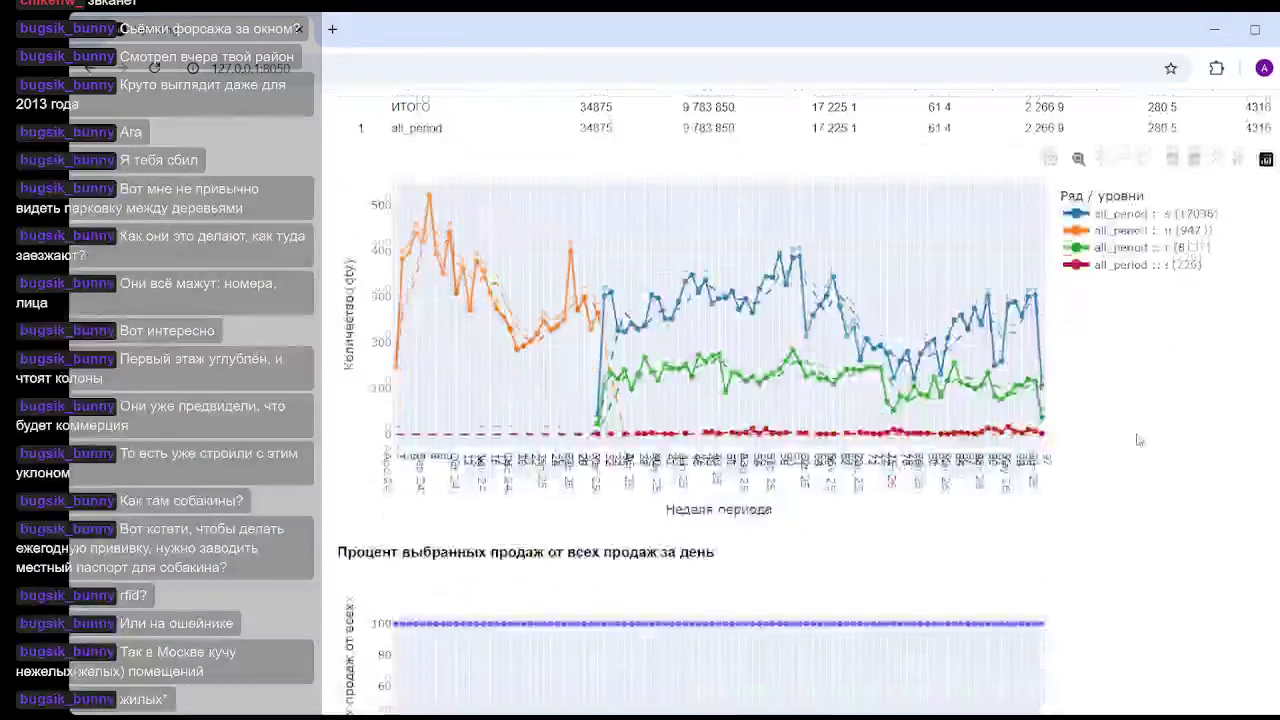
pyautogui.scroll(-3, 801, 436)
pyautogui.scroll(-3, 801, 436)
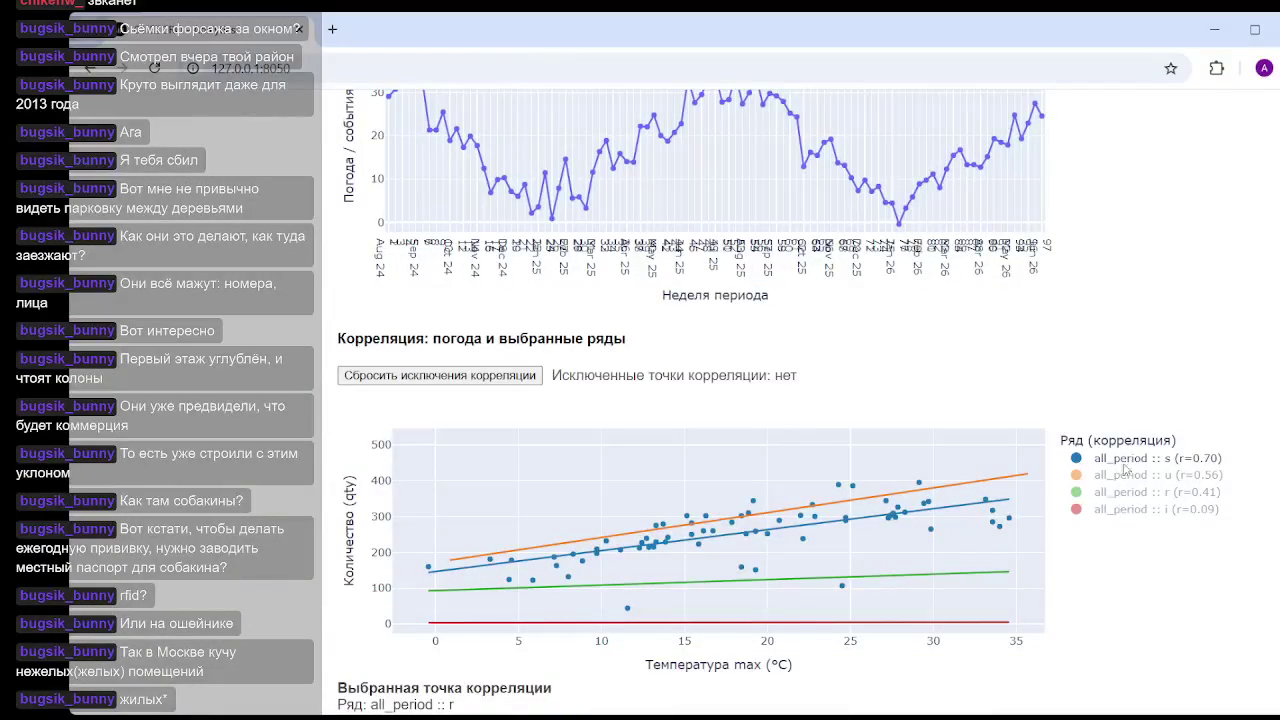
pyautogui.doubleClick(1130, 494)
pyautogui.click(1125, 512)
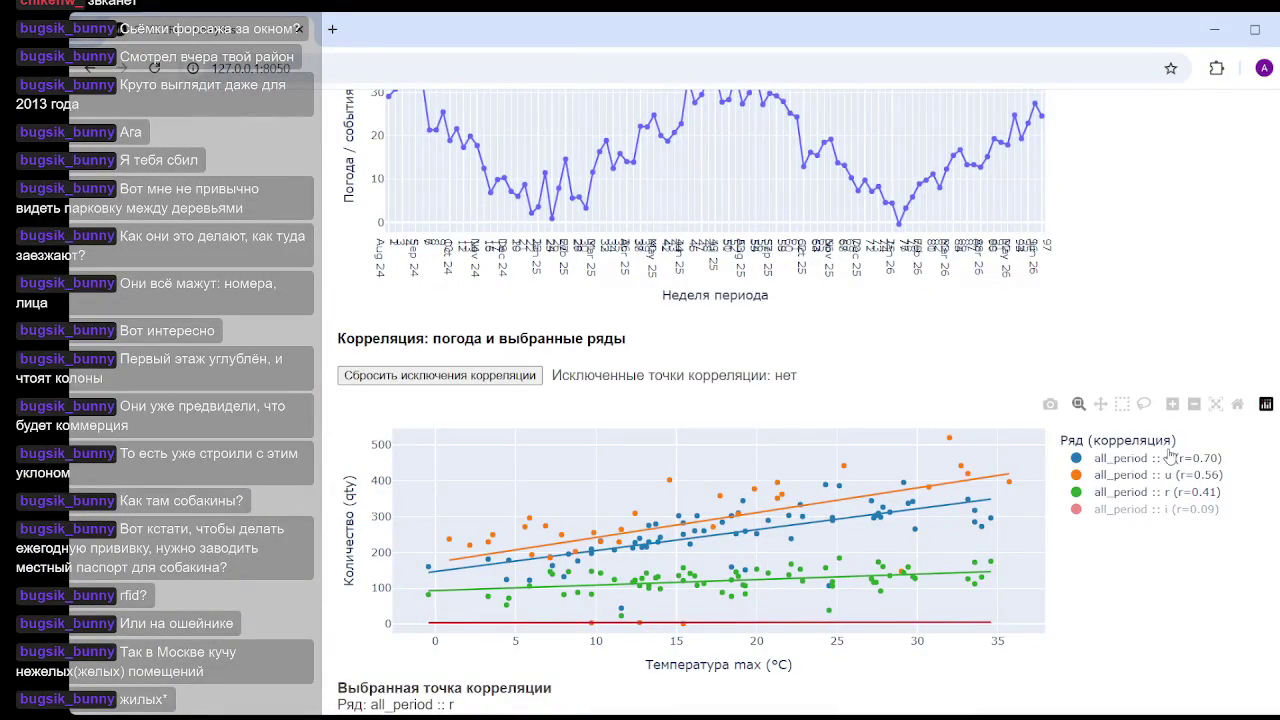
pyautogui.doubleClick(1130, 474)
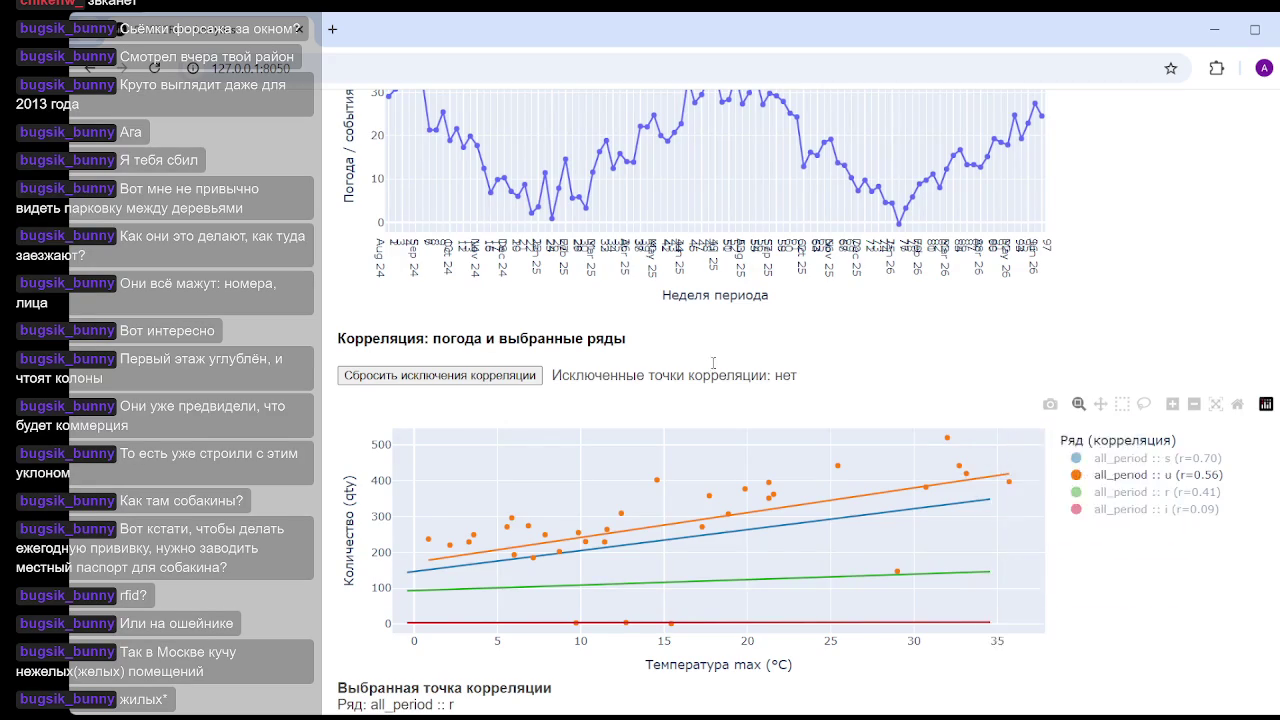
# - Switch the Погодная метрика to precipitation, Осадки (mm)
pyautogui.scroll(3, 700, 340)
pyautogui.scroll(5, 855, 332)
pyautogui.scroll(5, 855, 332)
pyautogui.scroll(2, 760, 370)
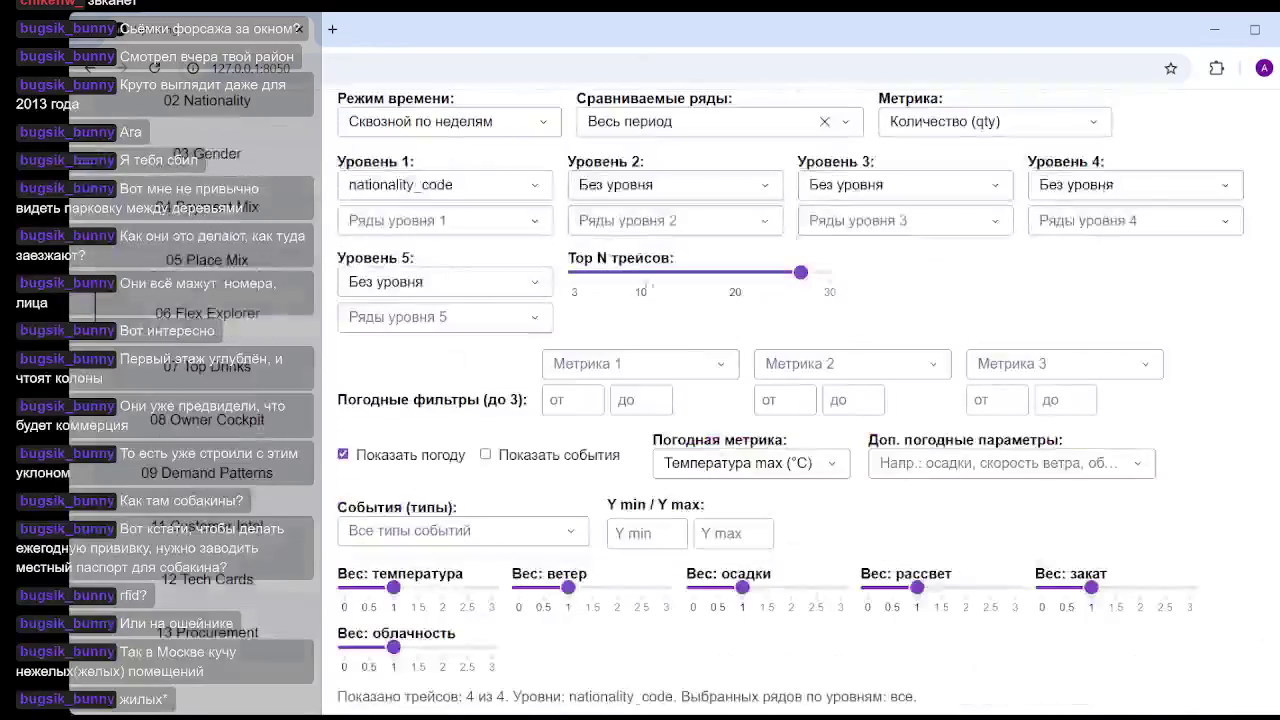
pyautogui.scroll(3, 665, 408)
pyautogui.scroll(-3, 665, 408)
pyautogui.scroll(-2, 670, 385)
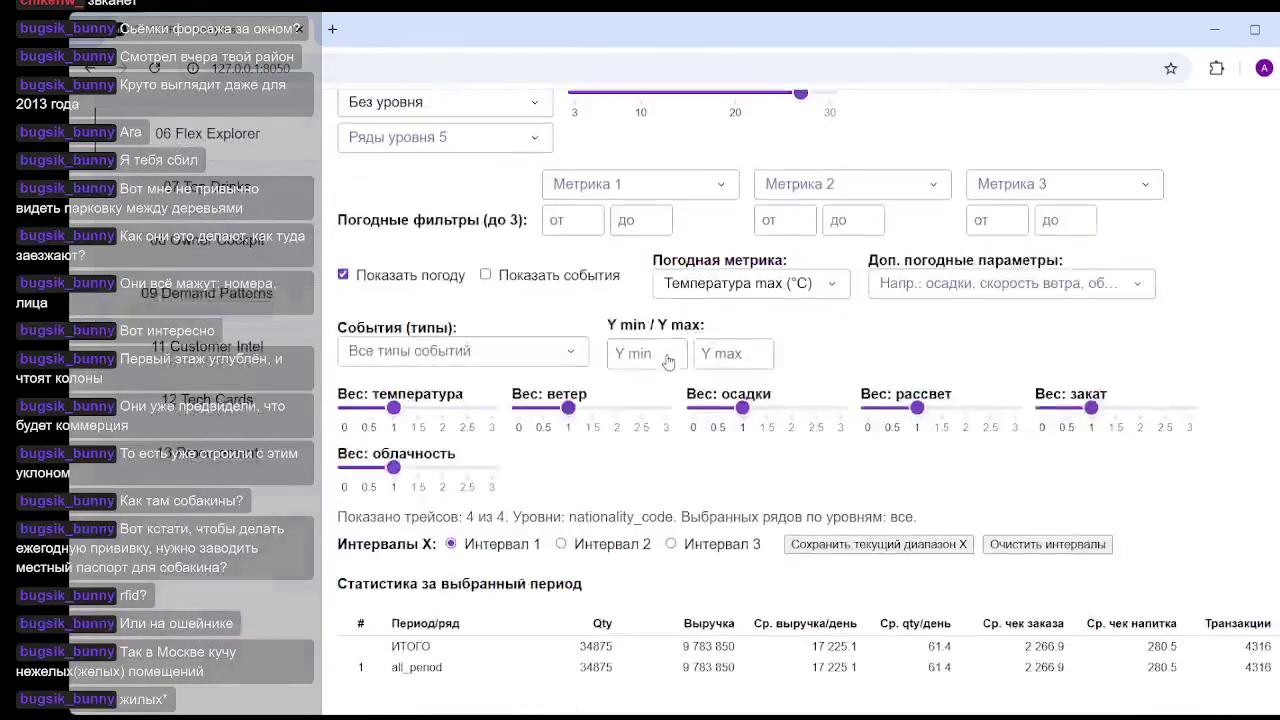
pyautogui.scroll(3, 673, 368)
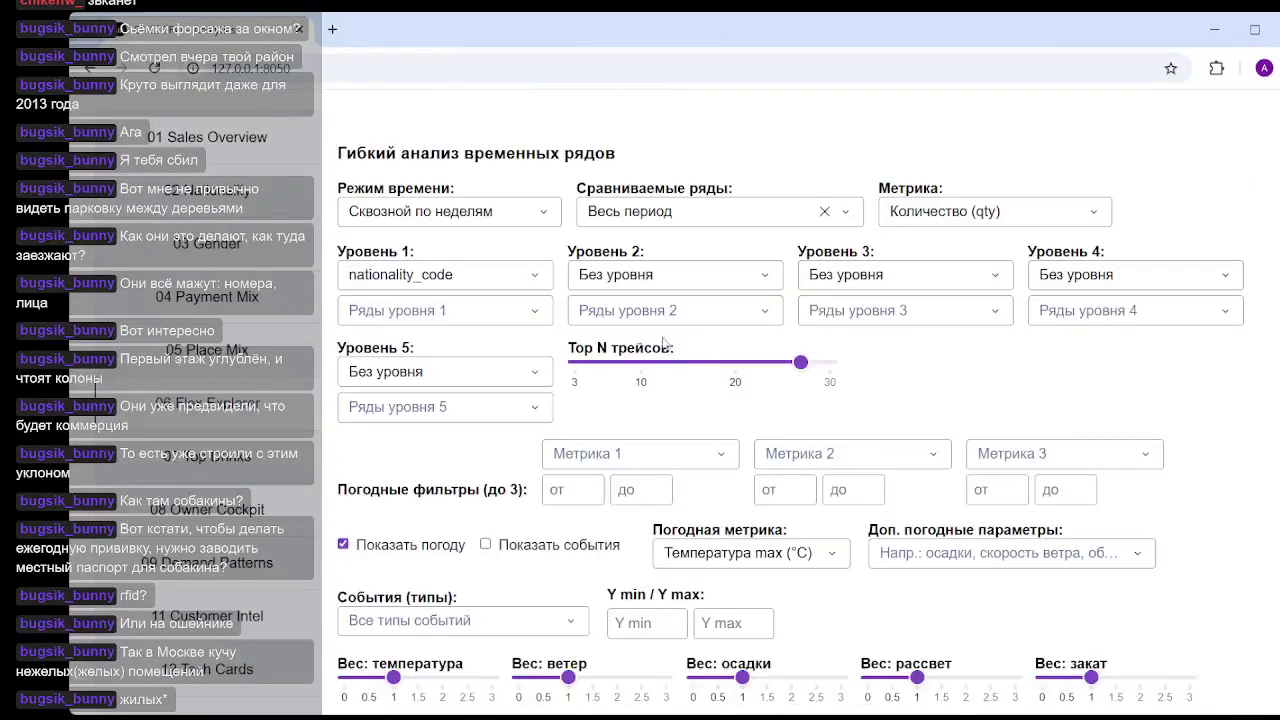
pyautogui.scroll(-2, 640, 527)
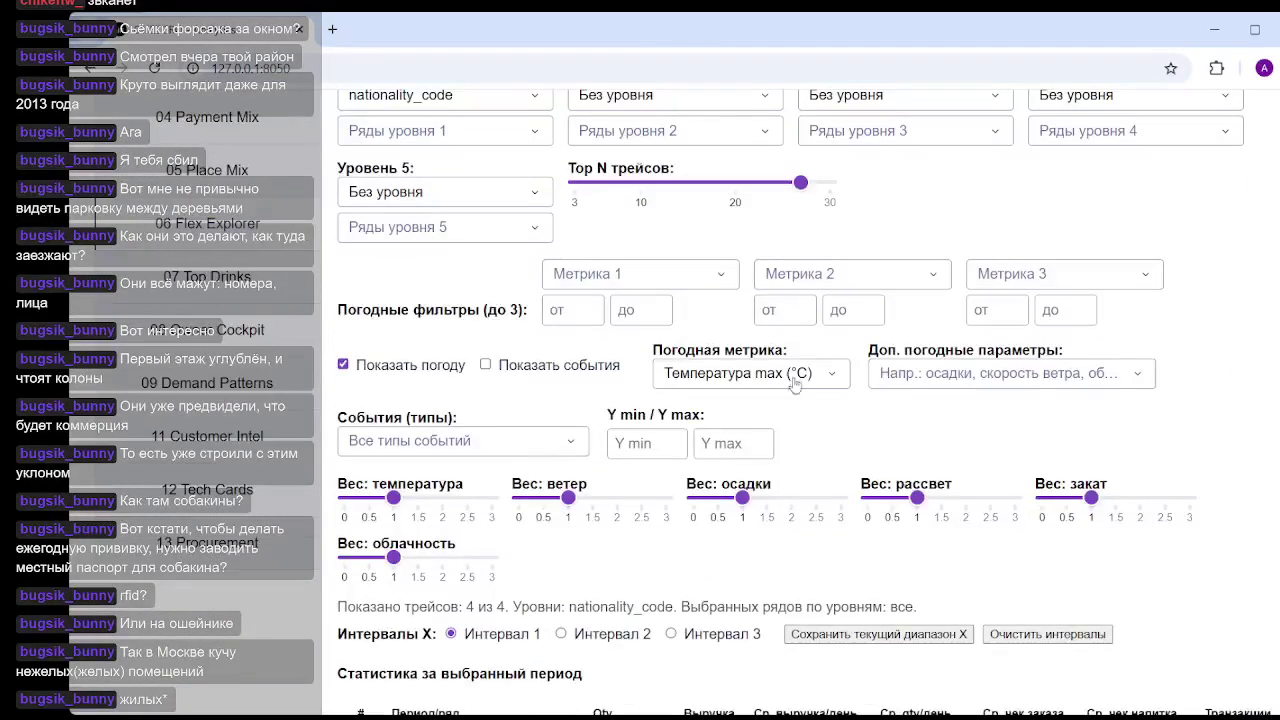
pyautogui.click(796, 380)
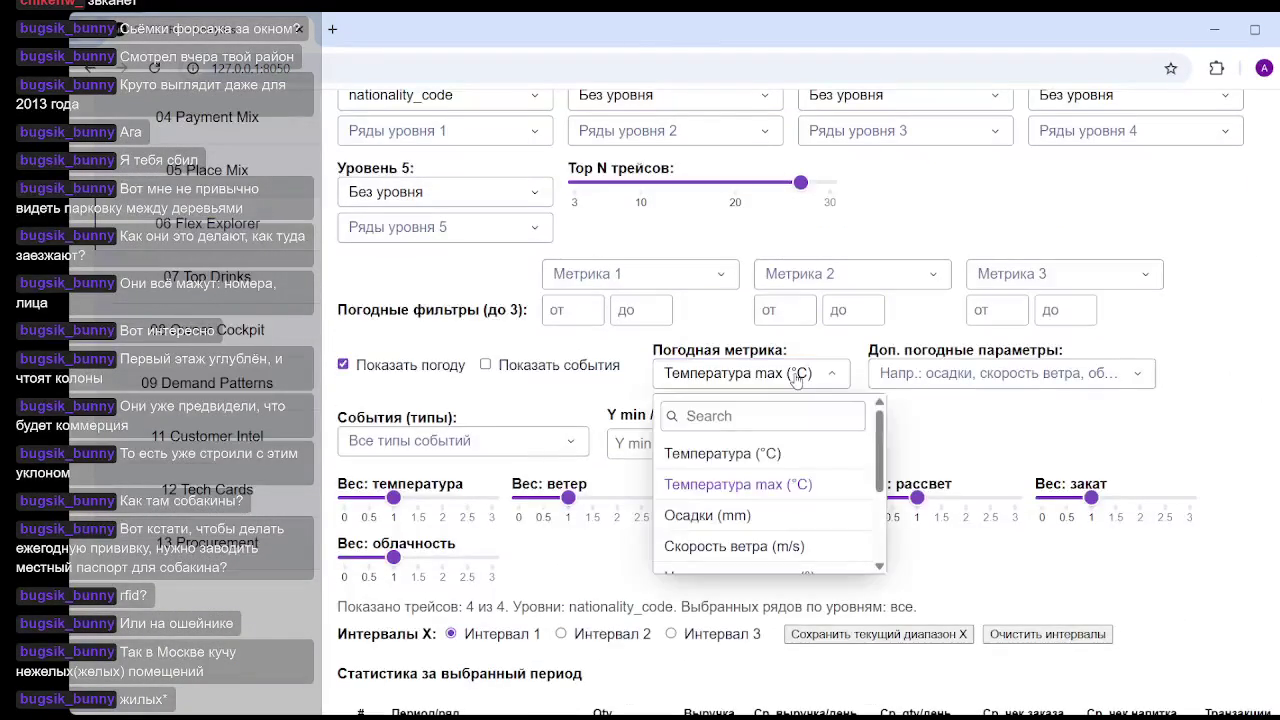
pyautogui.click(740, 517)
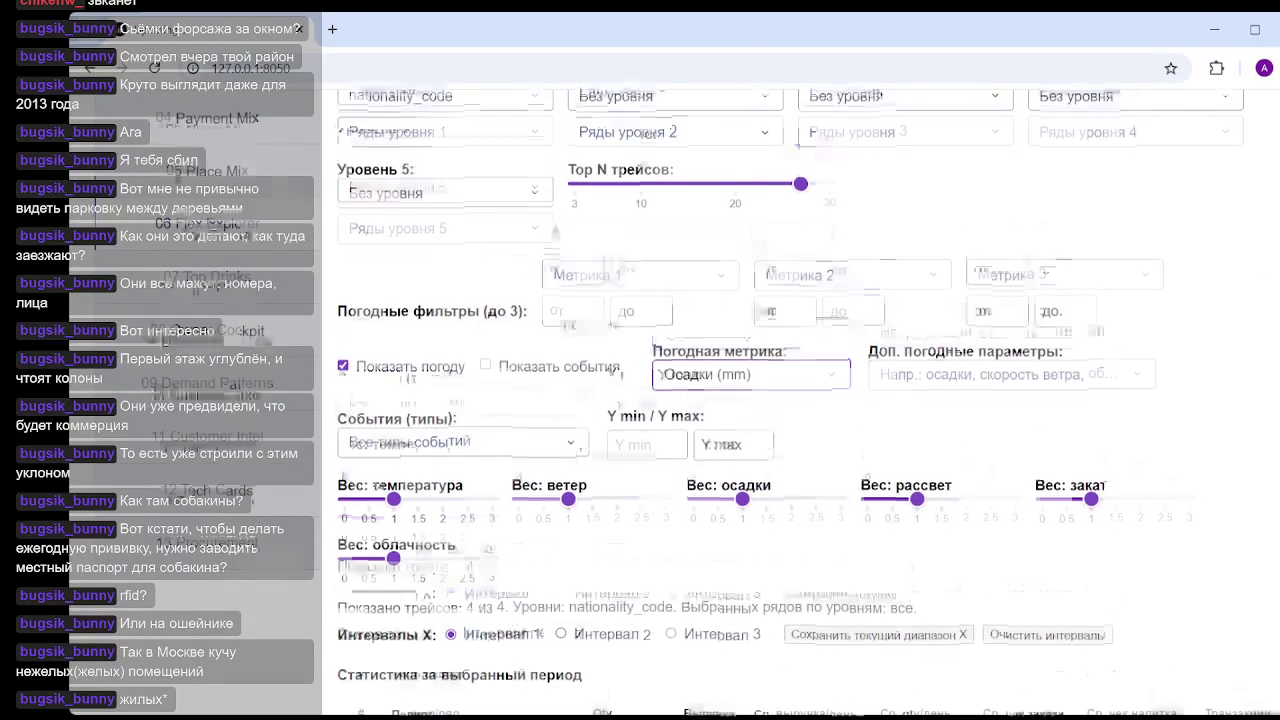
# - Hide the s series points on the correlation scatter
pyautogui.scroll(-5, 800, 400)
pyautogui.scroll(-10, 800, 400)
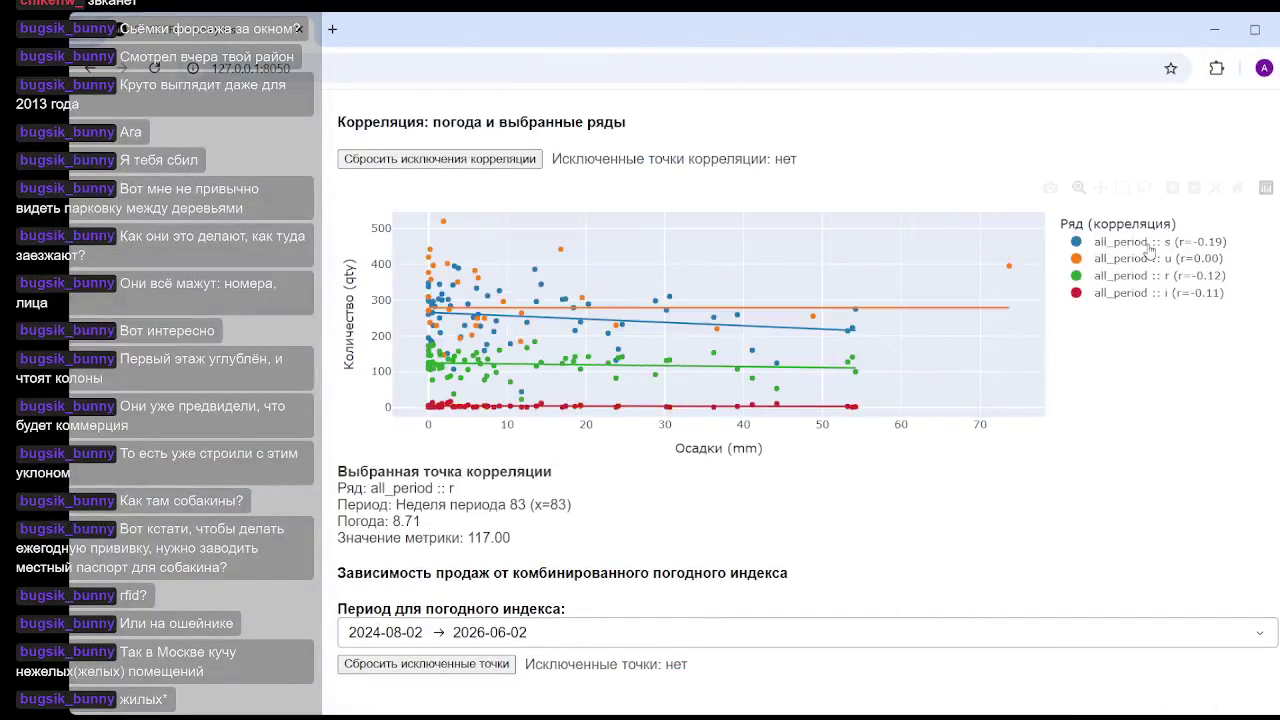
pyautogui.click(1149, 246)
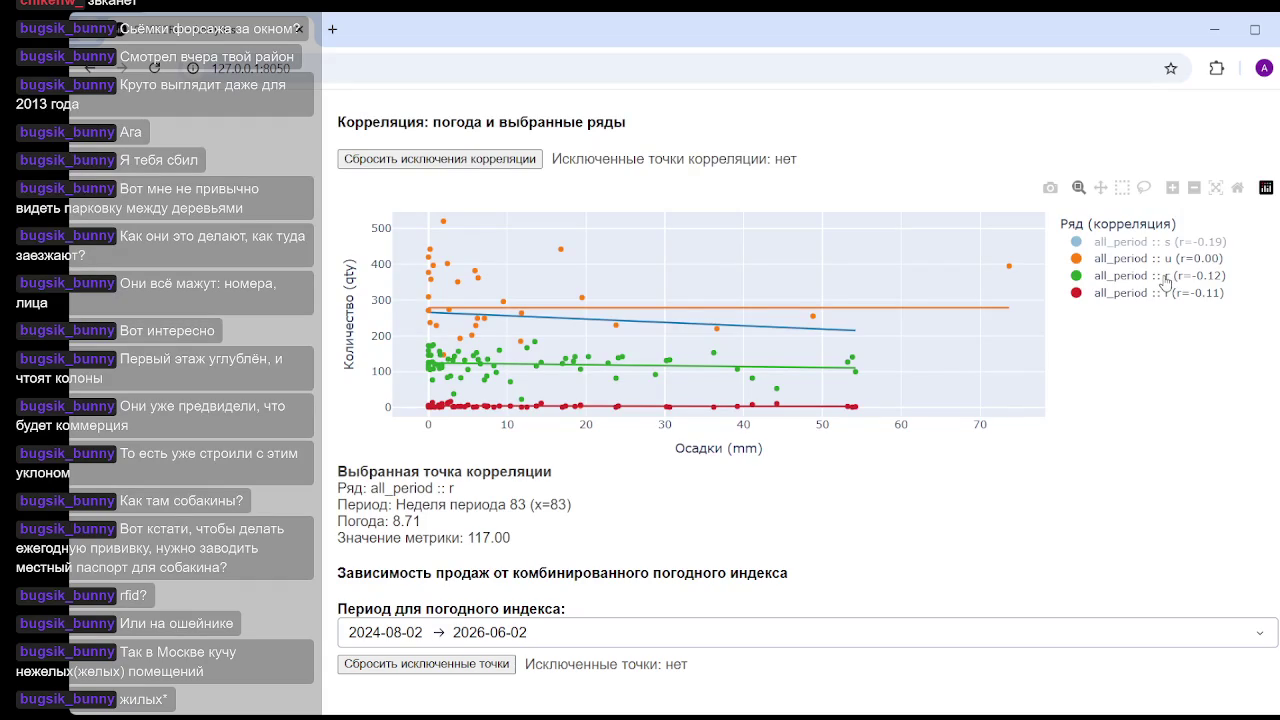
# - Hide every series, then re-enable all_period :: s, r and u, leaving i hidden
pyautogui.click(1168, 276)
pyautogui.click(1168, 259)
pyautogui.click(1168, 293)
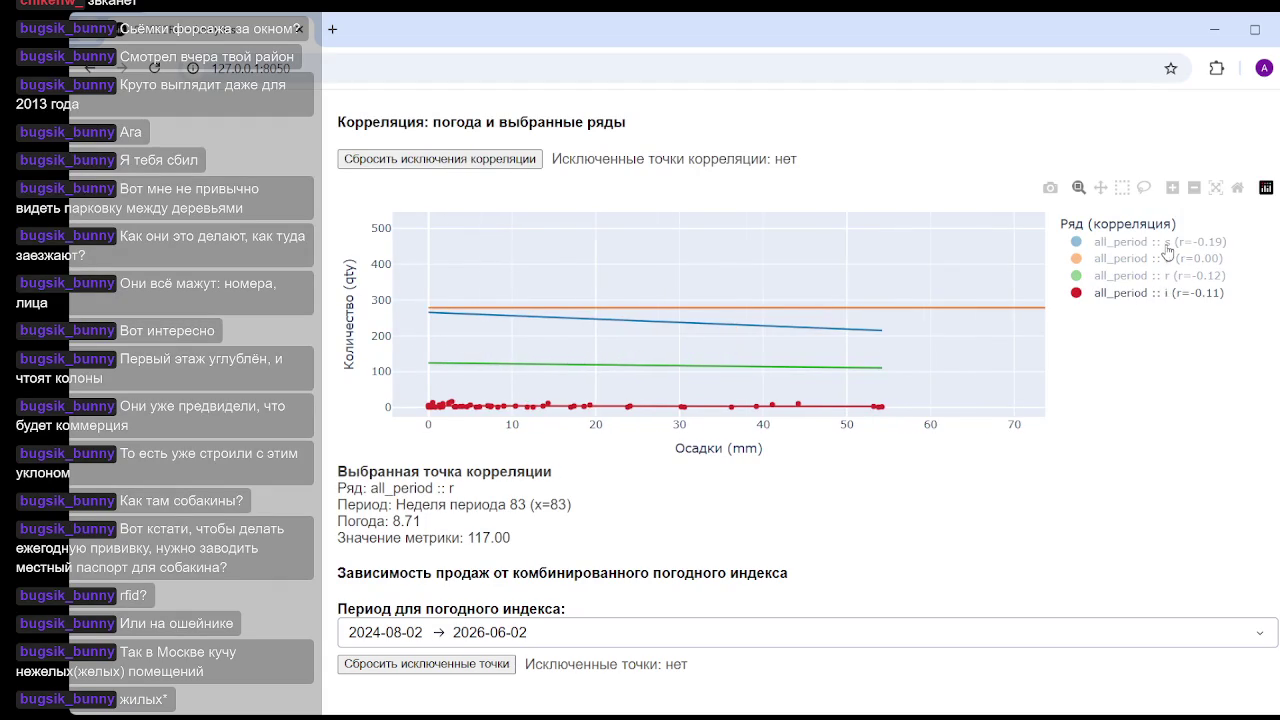
pyautogui.click(1168, 247)
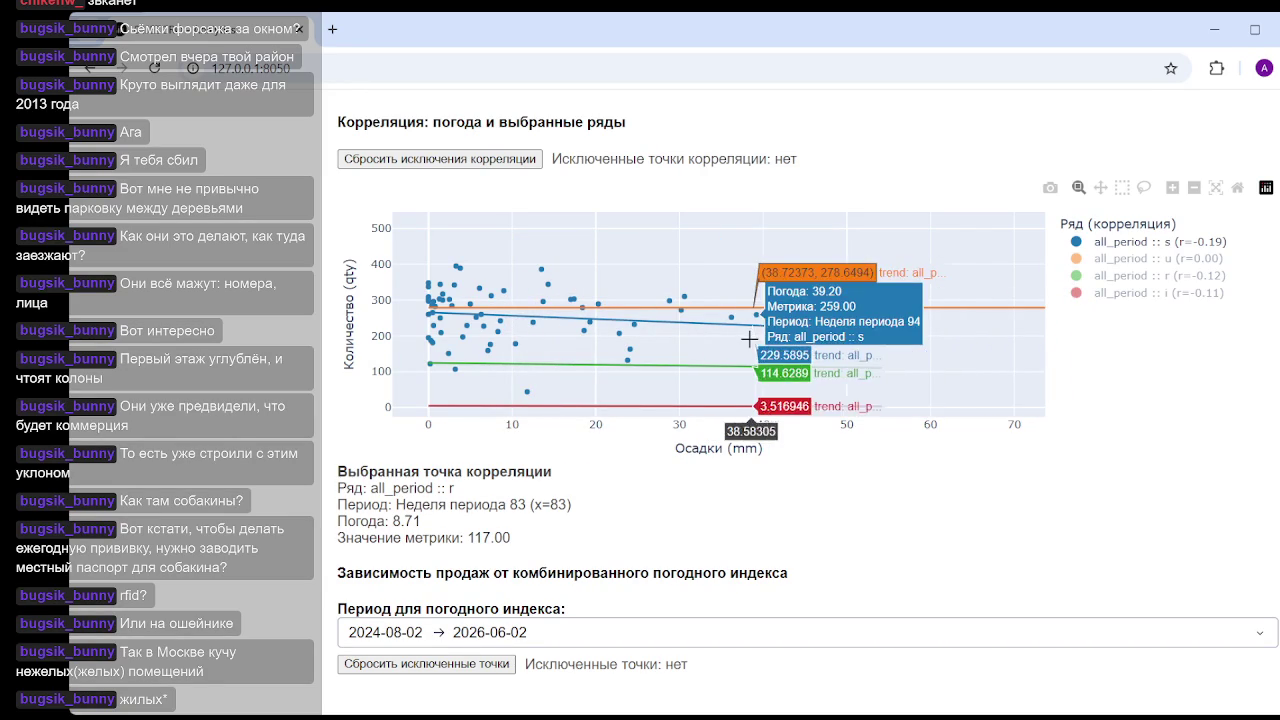
pyautogui.click(1175, 278)
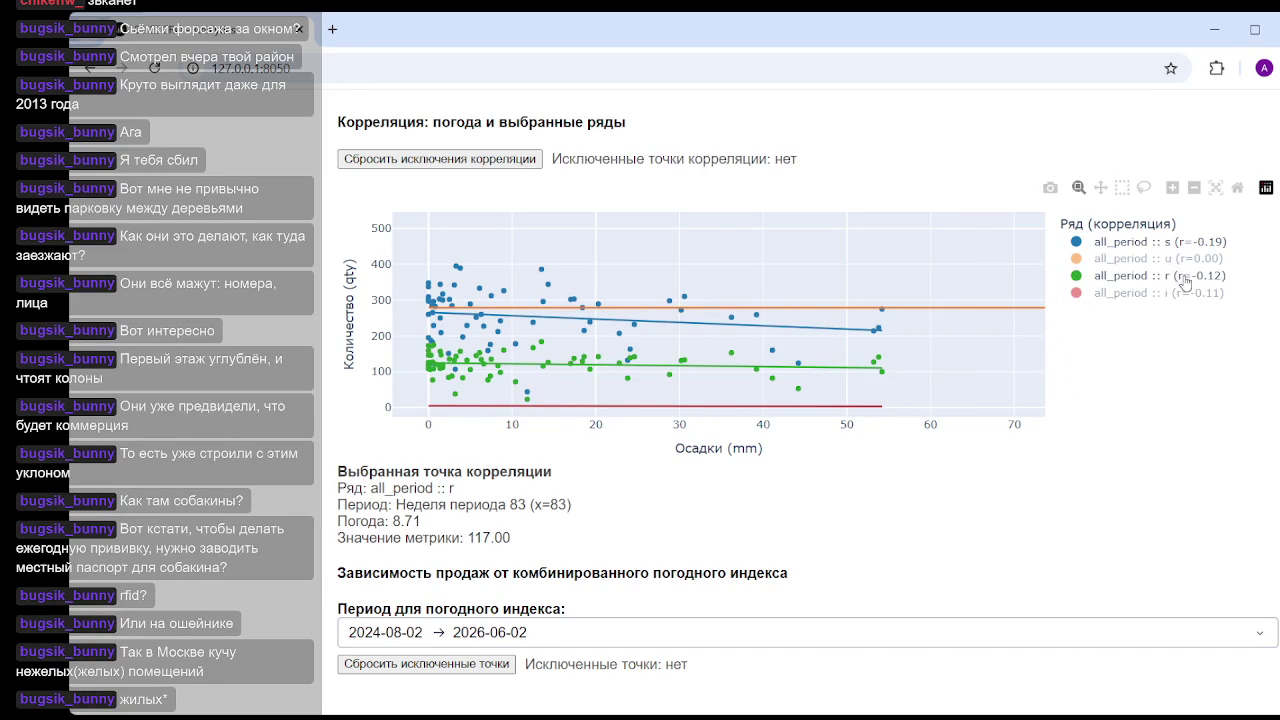
pyautogui.click(1165, 259)
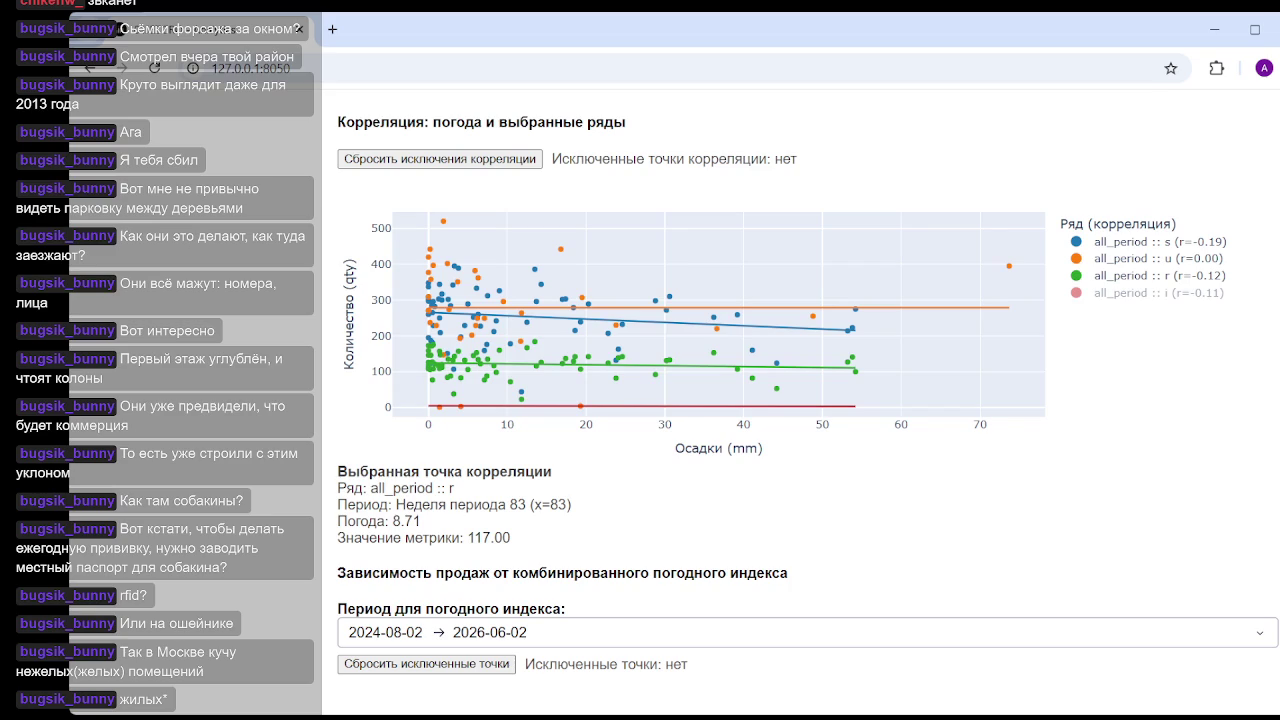
pyautogui.scroll(4, 810, 503)
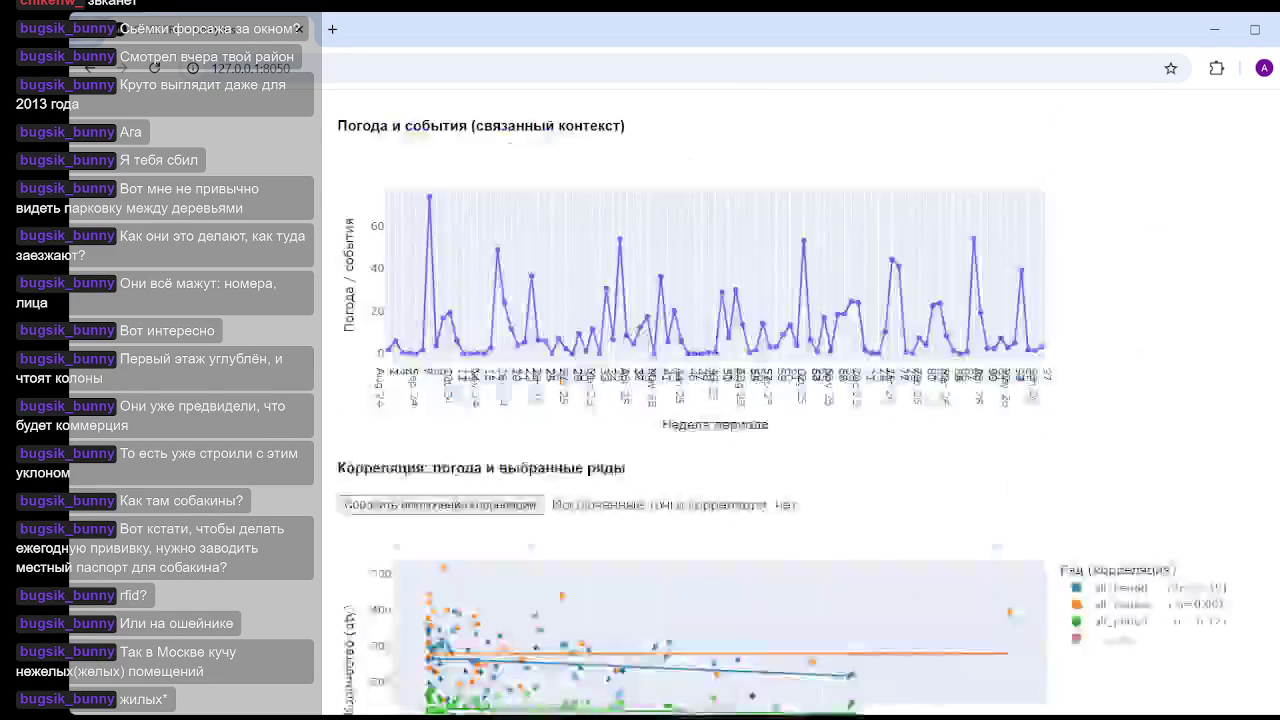
pyautogui.scroll(5, 810, 503)
pyautogui.scroll(5, 810, 503)
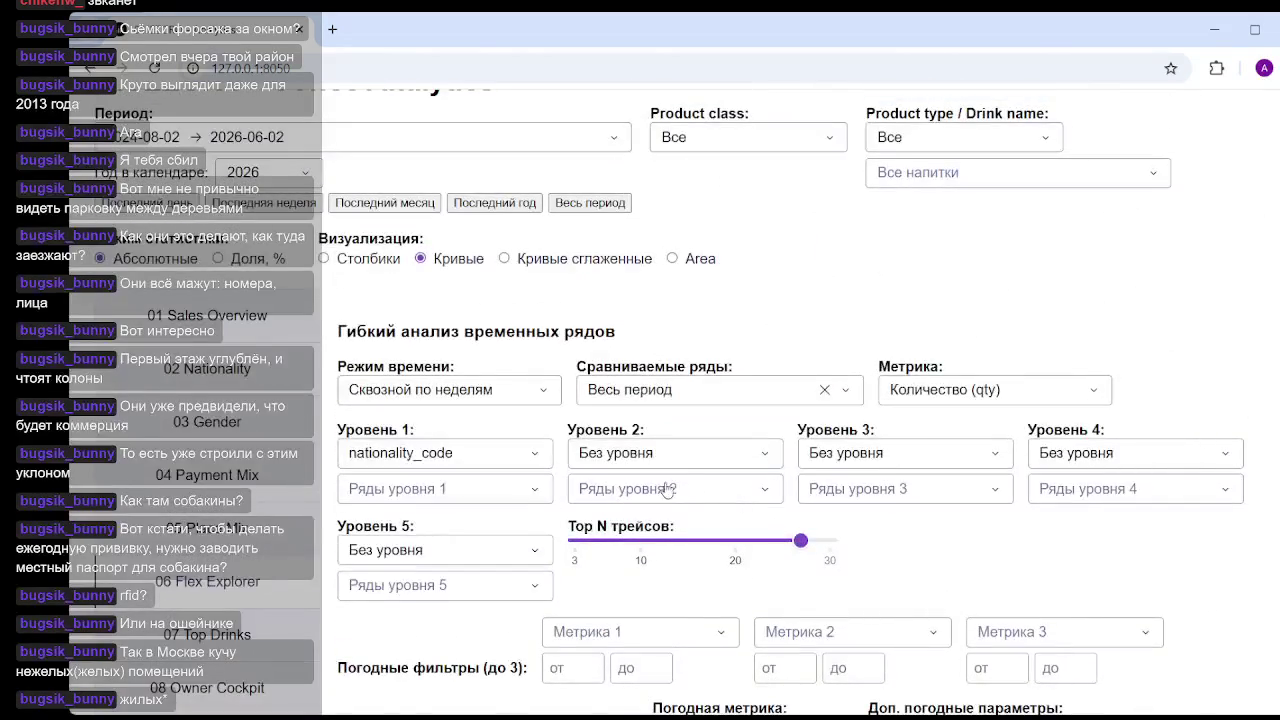
# - Change the weather metric to wind speed, Скорость ветра (m/s)
pyautogui.scroll(-2, 736, 508)
pyautogui.click(790, 566)
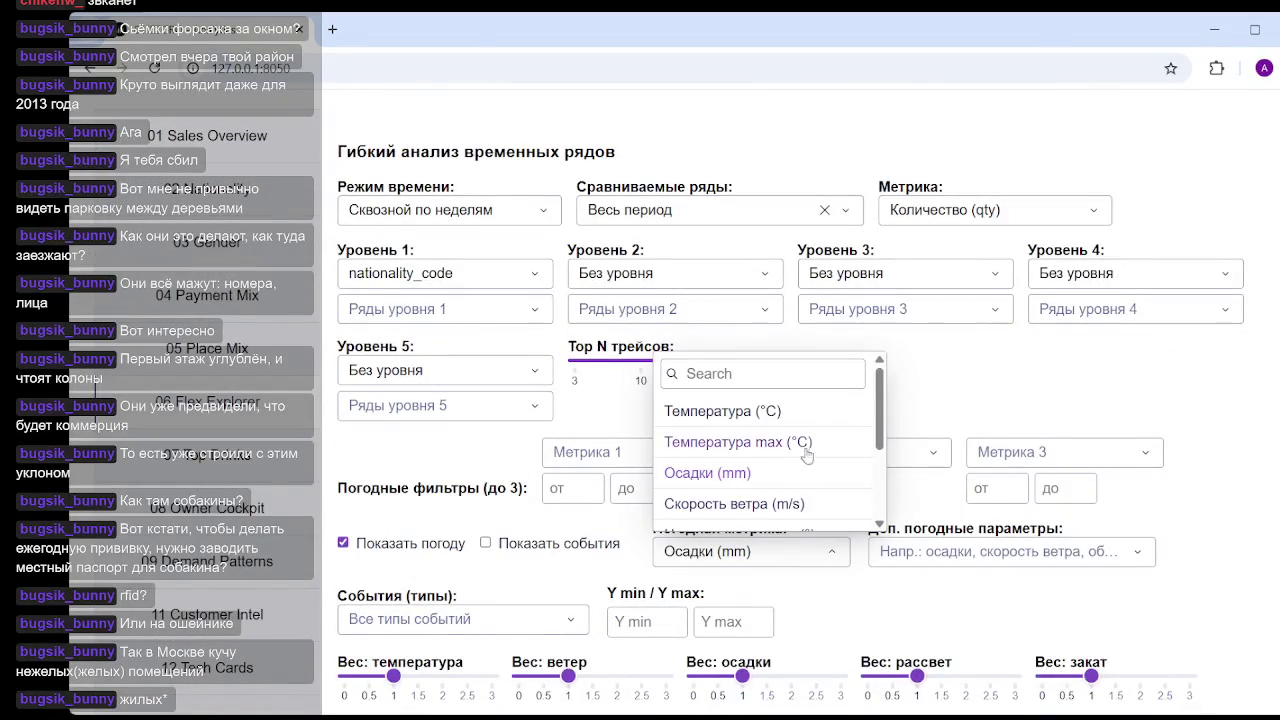
pyautogui.click(762, 512)
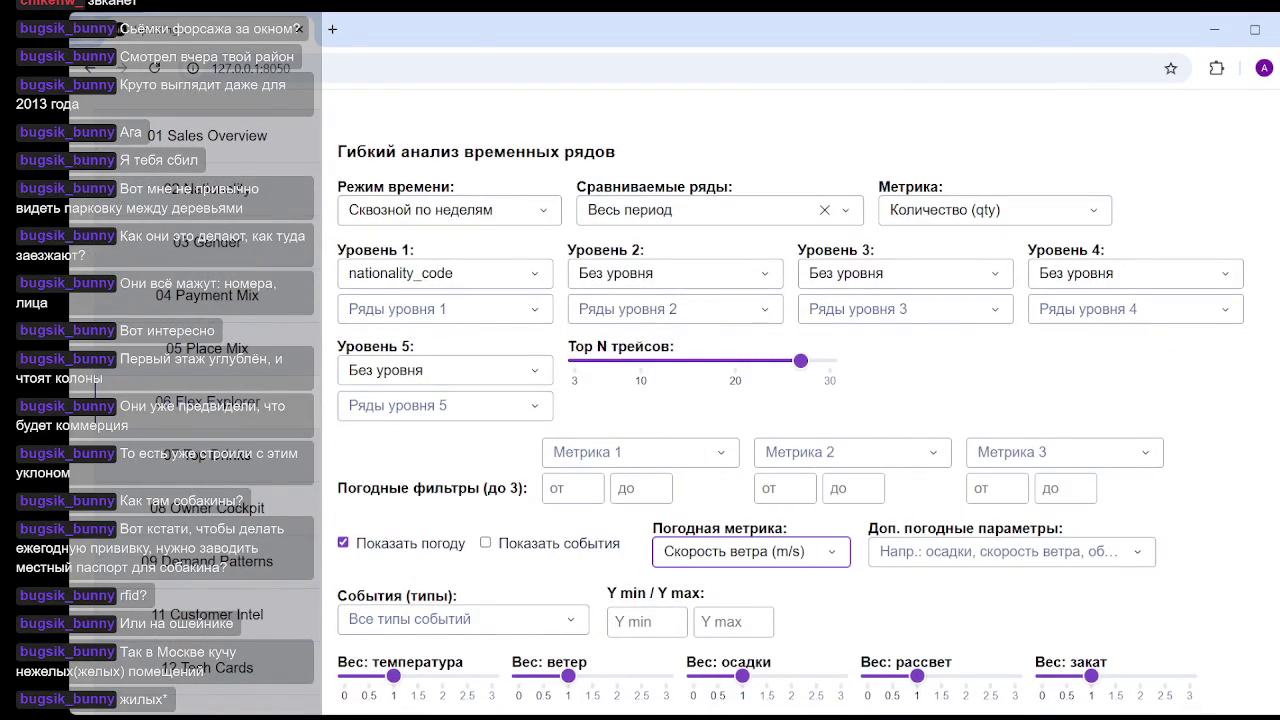
pyautogui.scroll(-5, 762, 512)
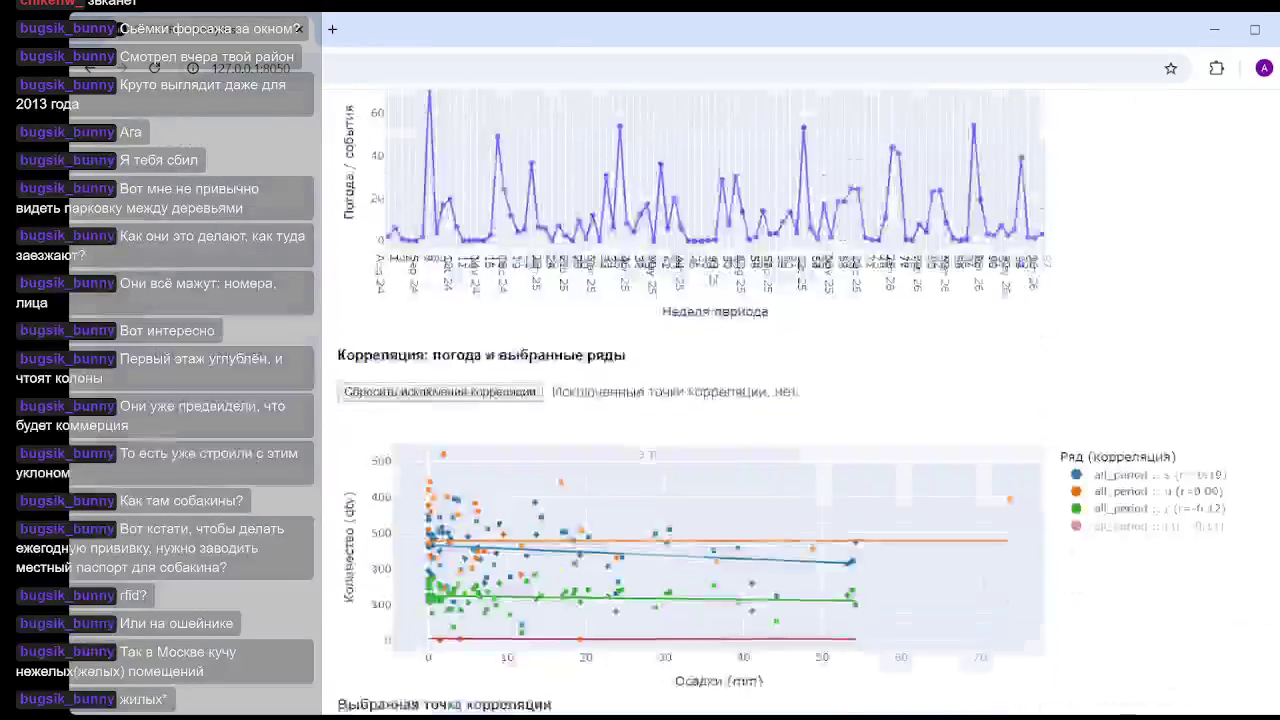
pyautogui.scroll(-2, 762, 512)
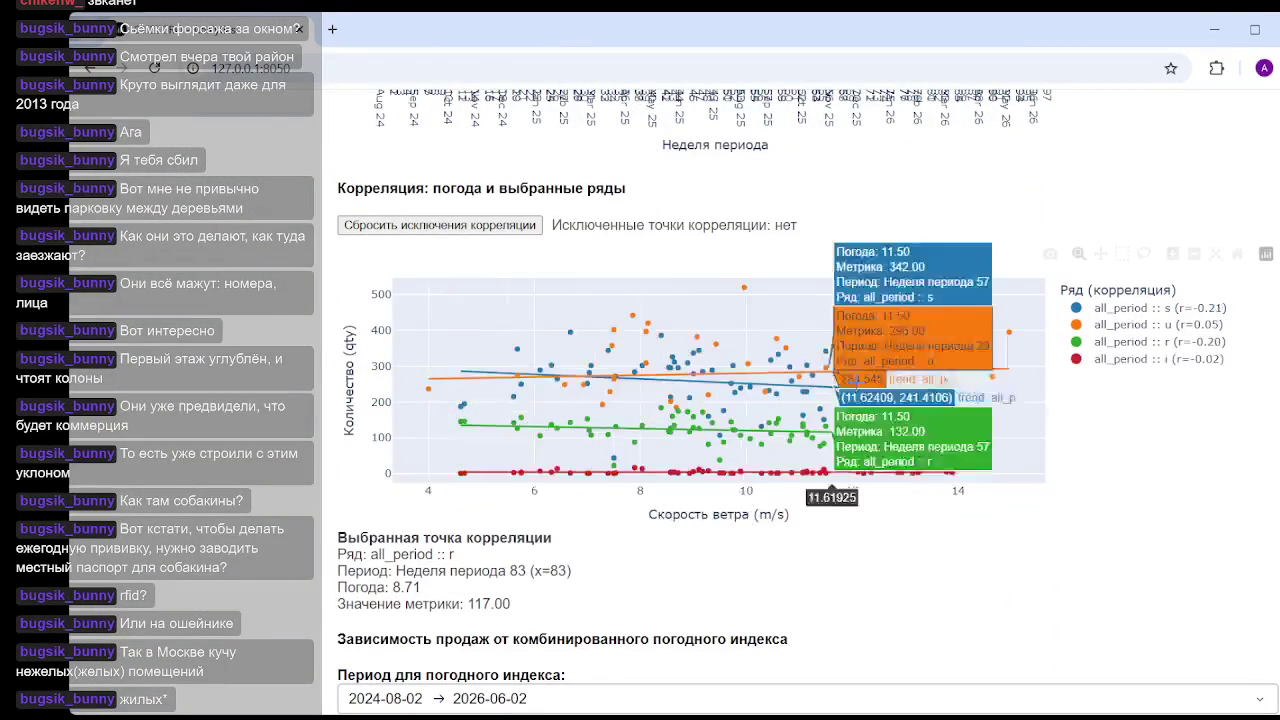
# - Hide the i, u and r series so only all_period :: s remains
pyautogui.click(1172, 359)
pyautogui.click(1174, 341)
pyautogui.click(1176, 324)
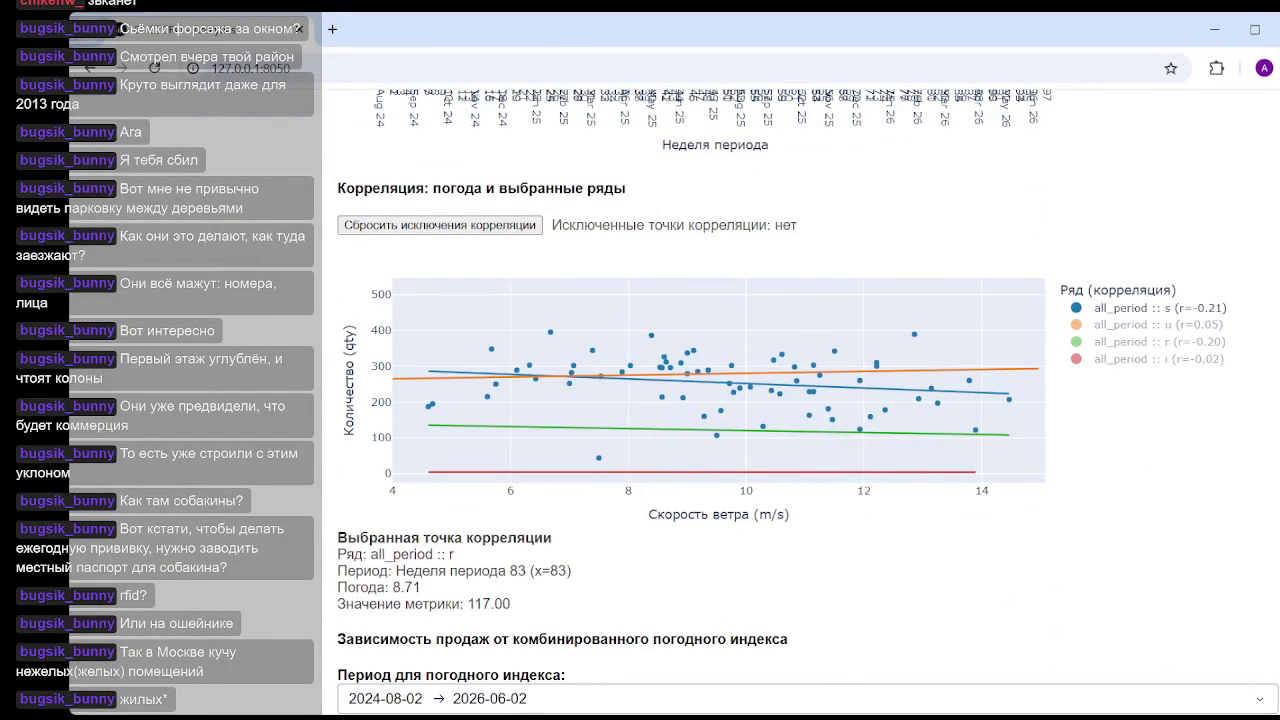
pyautogui.click(1150, 345)
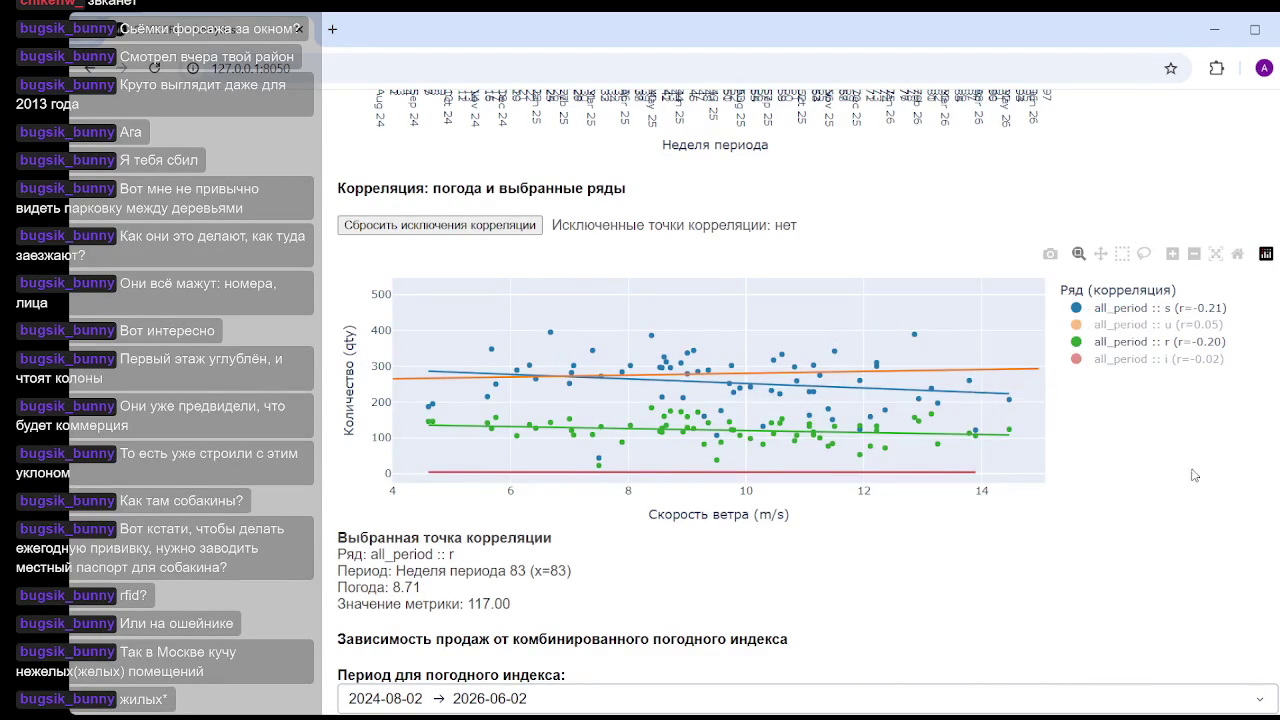
pyautogui.click(1133, 342)
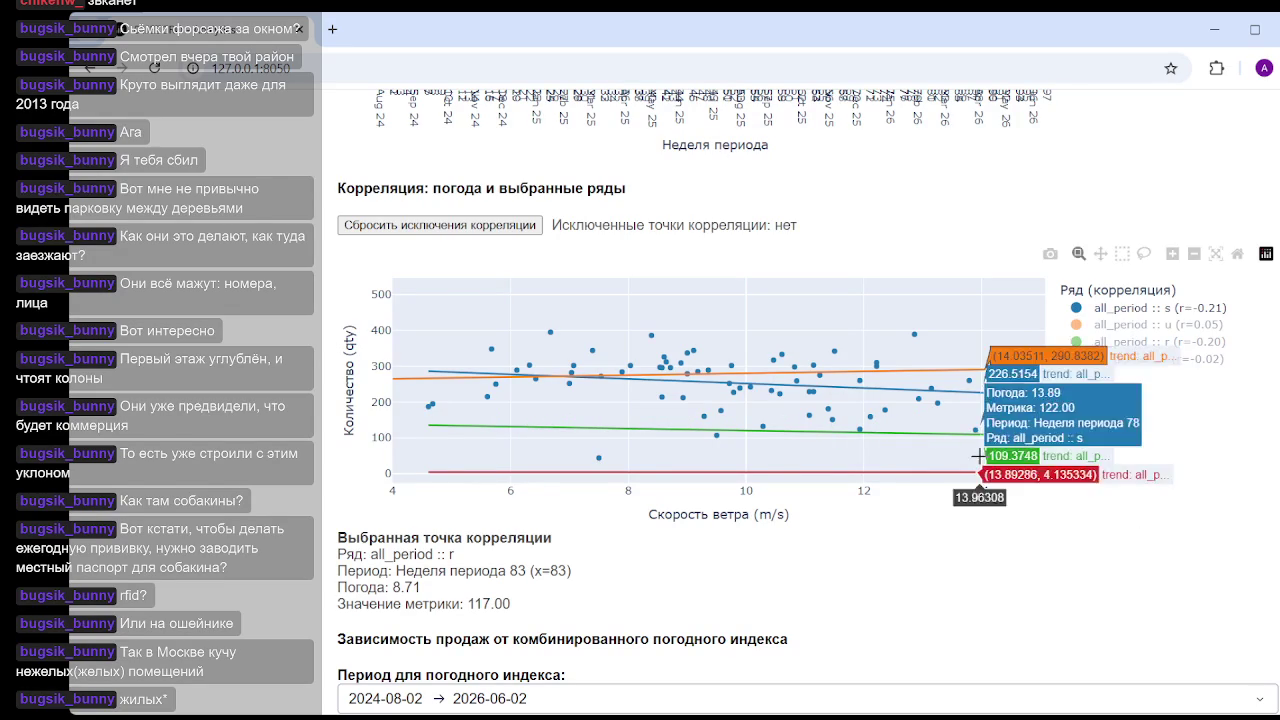
pyautogui.click(1121, 346)
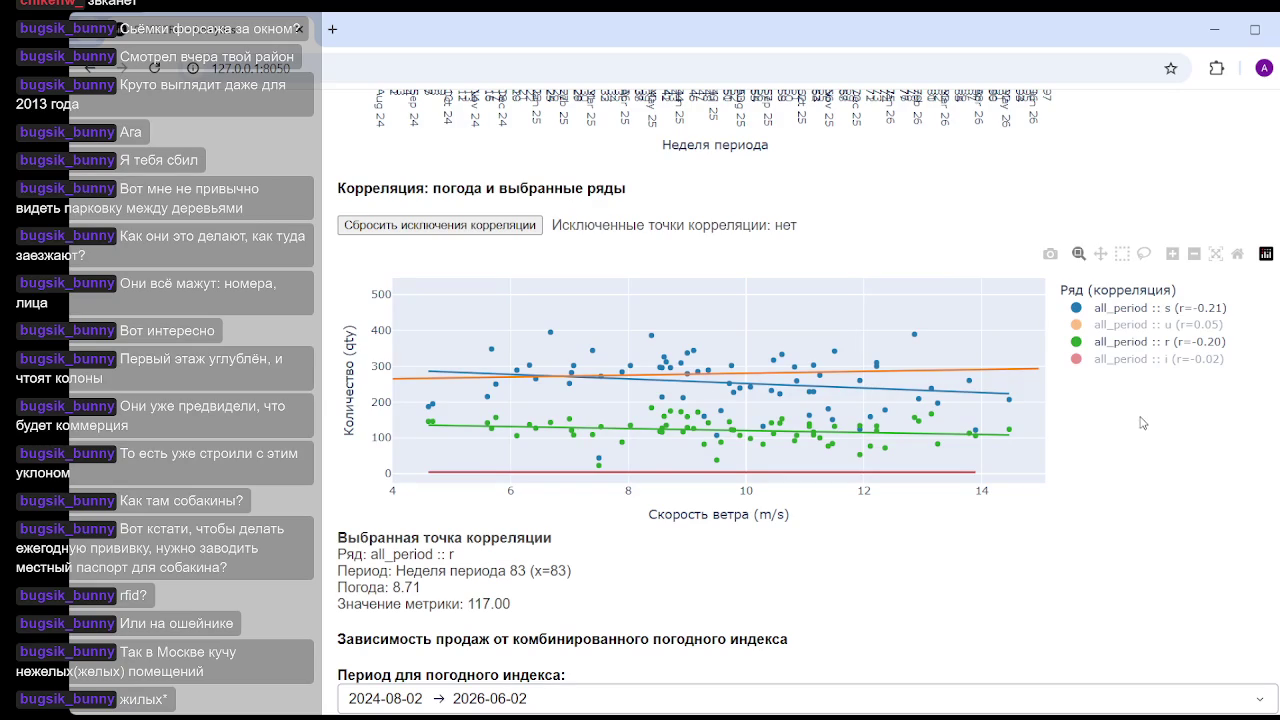
pyautogui.click(1128, 346)
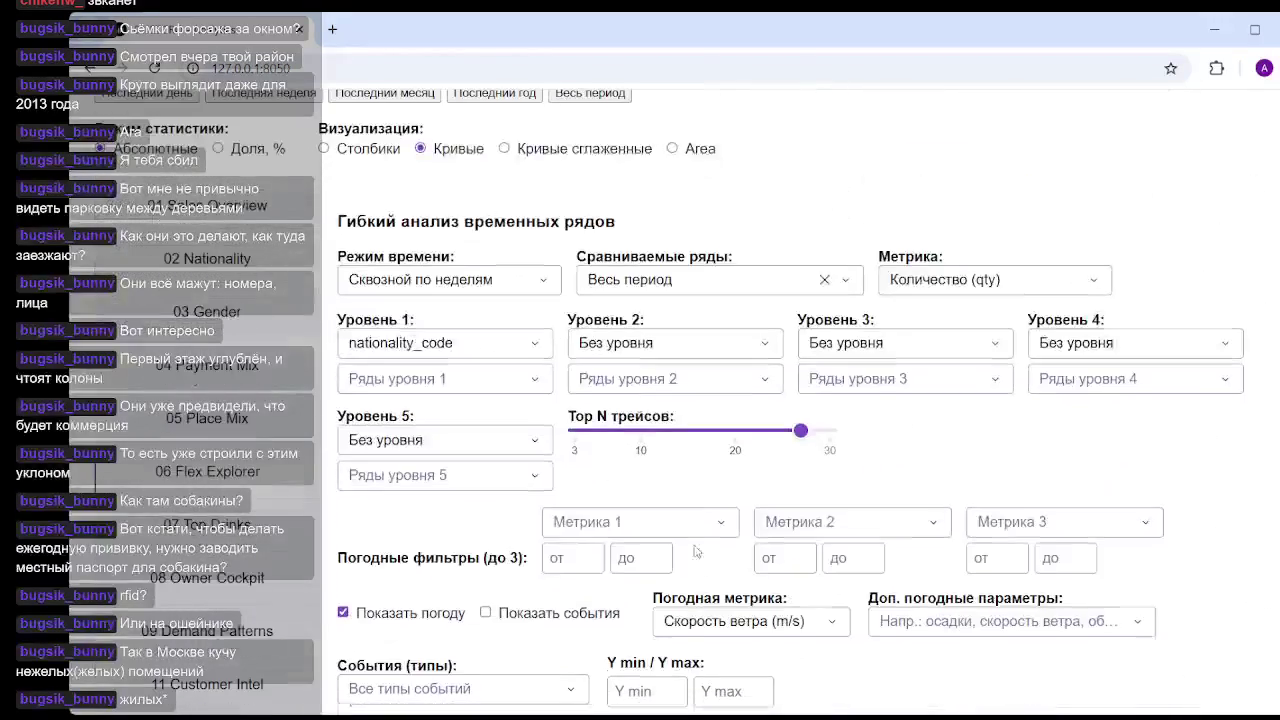
# - Change the weather metric to wind direction, Направление ветра (°)
pyautogui.scroll(-1, 765, 530)
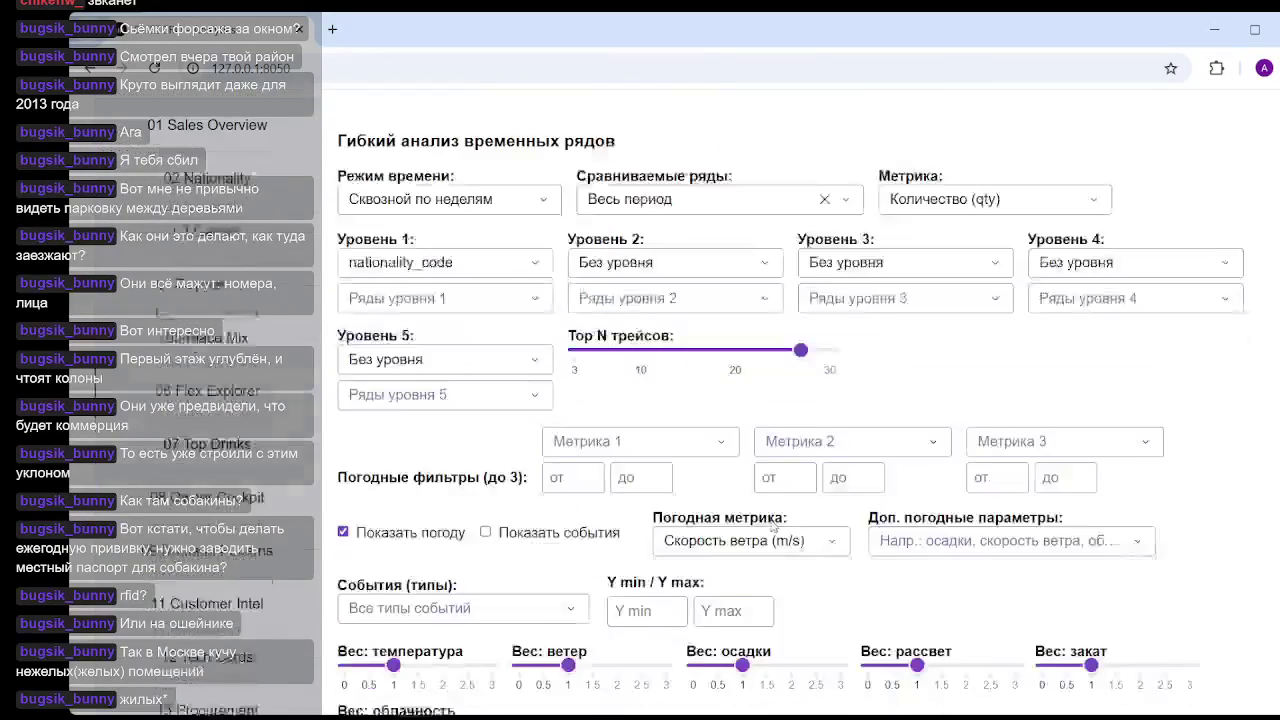
pyautogui.click(818, 530)
pyautogui.moveTo(880, 404); pyautogui.dragTo(883, 459)
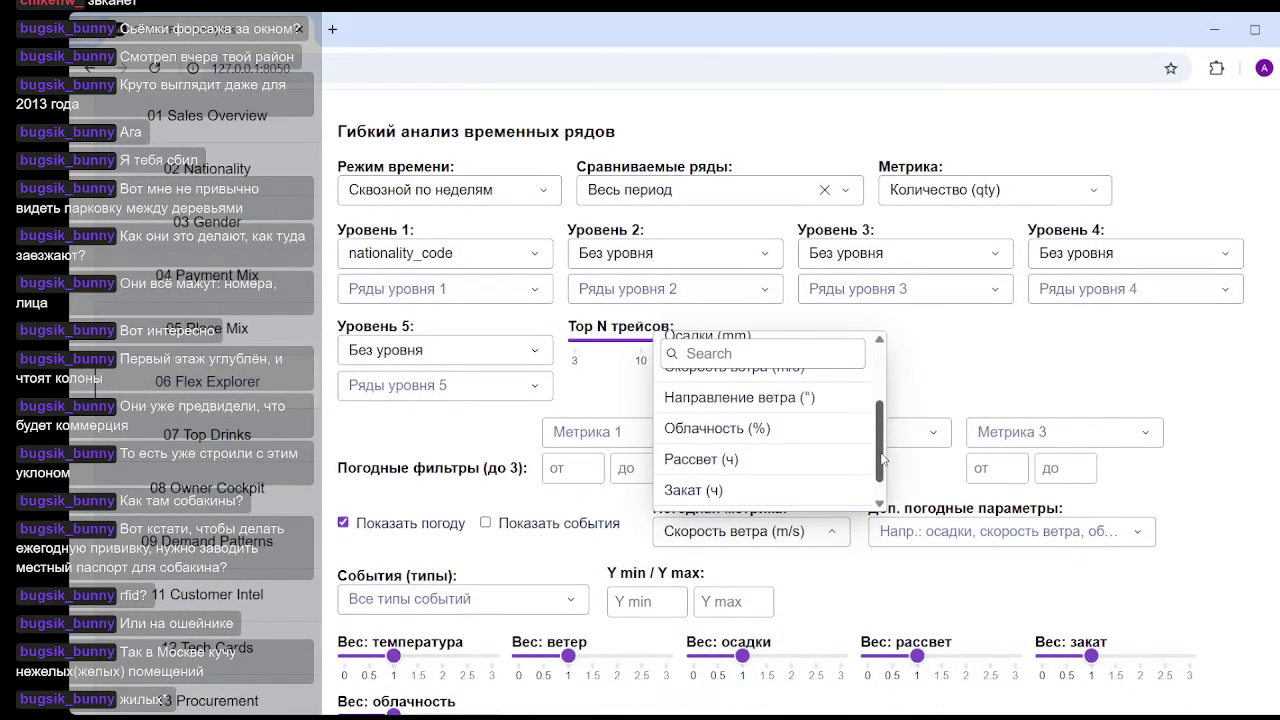
pyautogui.click(768, 400)
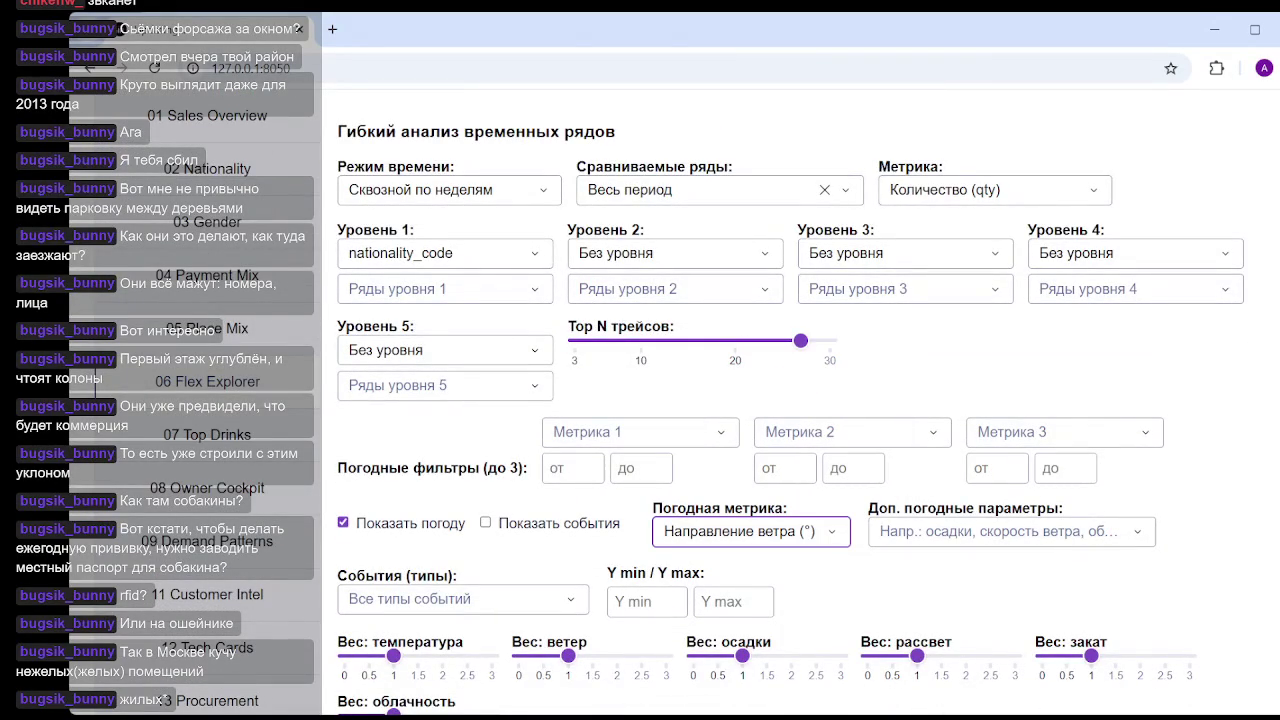
# - Hide the u, r and i series, leaving only s on the scatter
pyautogui.scroll(-10, 790, 400)
pyautogui.scroll(-10, 790, 400)
pyautogui.scroll(-3, 790, 400)
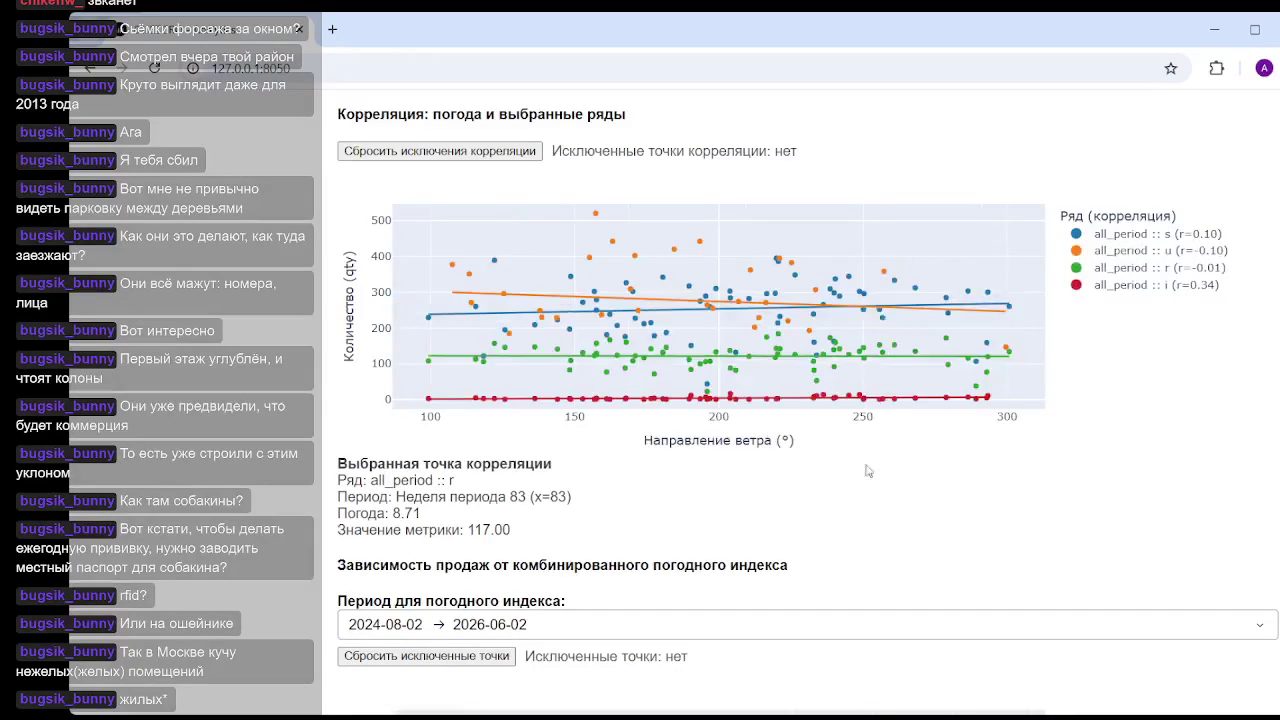
pyautogui.click(1148, 251)
pyautogui.click(1150, 268)
pyautogui.click(1151, 288)
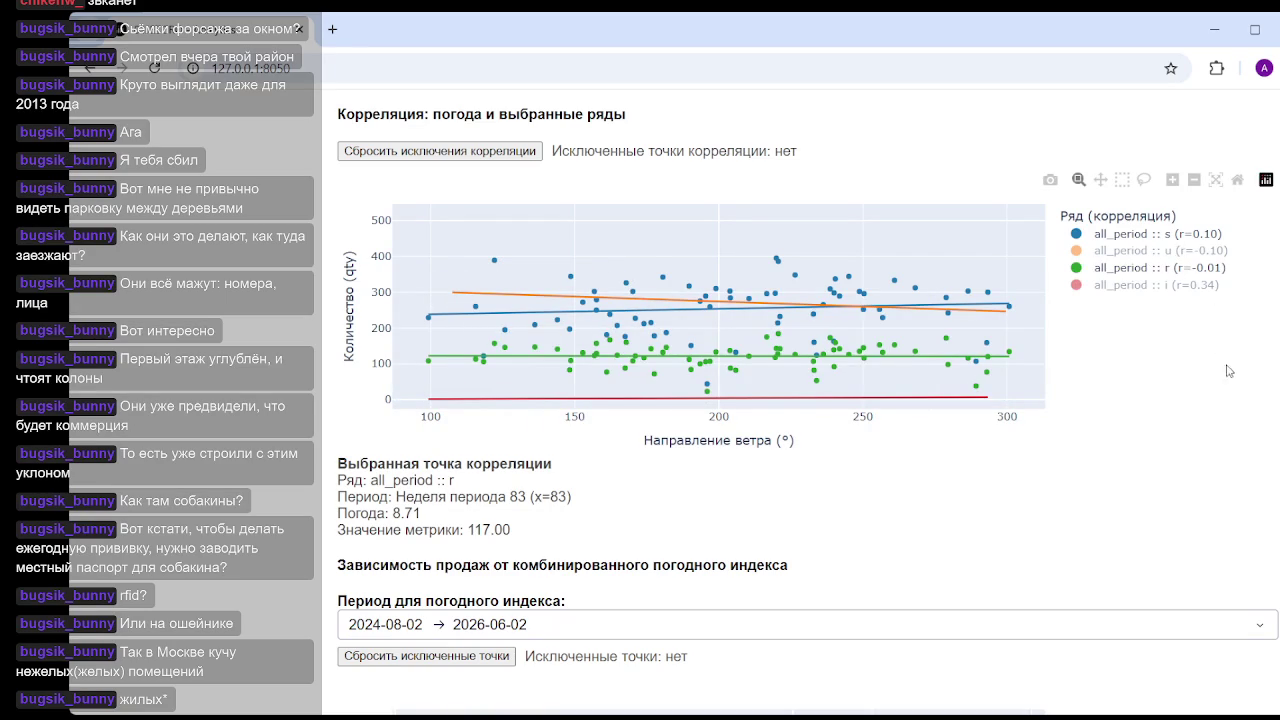
pyautogui.click(1181, 276)
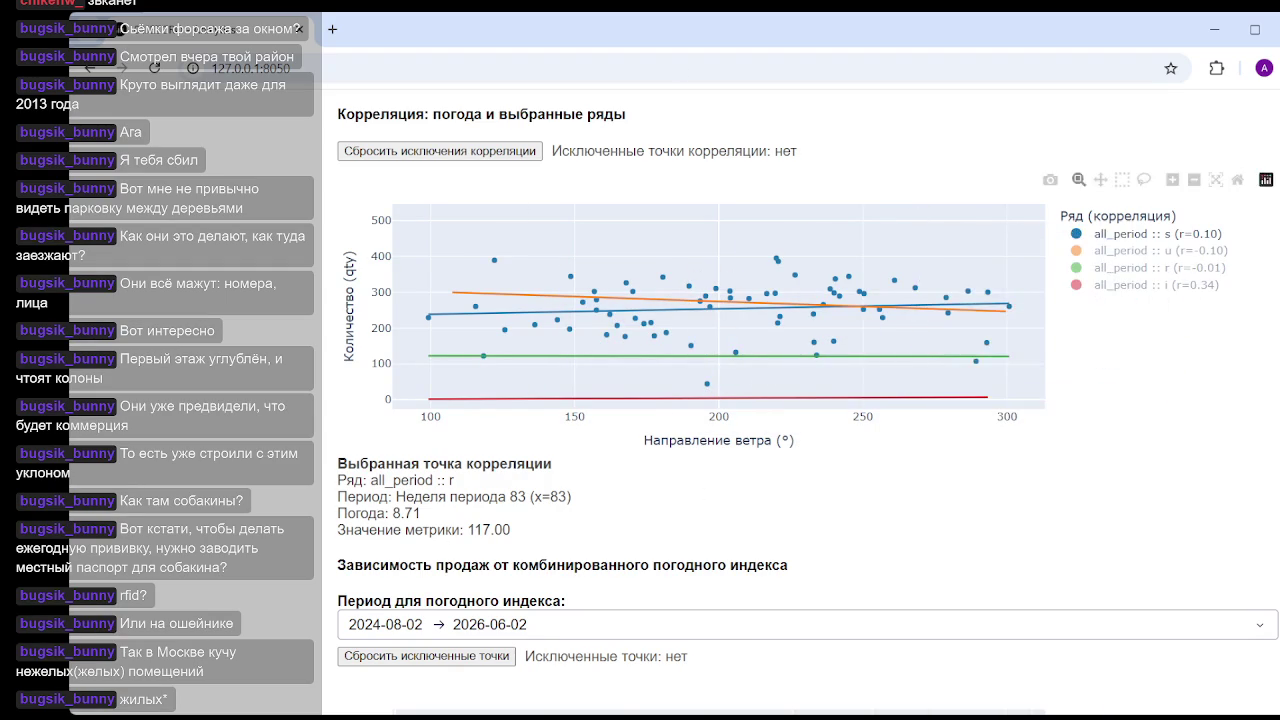
pyautogui.scroll(10, 775, 418)
pyautogui.scroll(10, 775, 418)
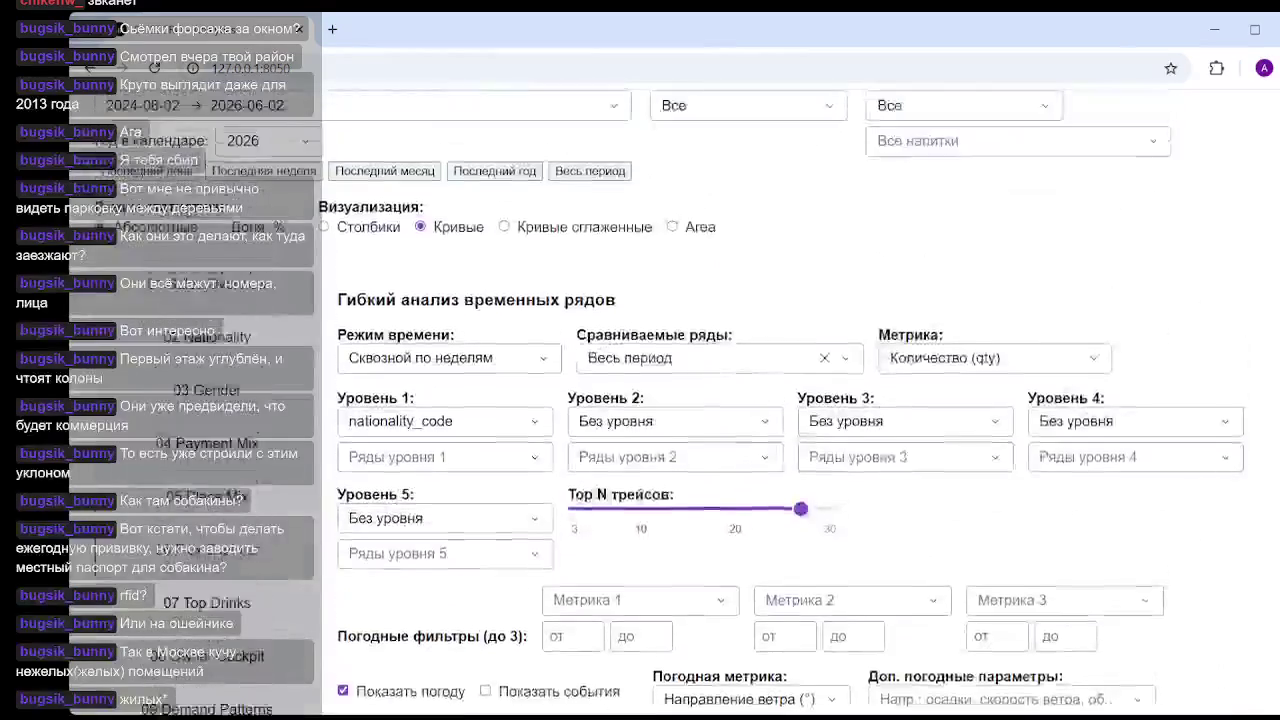
# - Change the weather metric to cloud cover, Облачность (%)
pyautogui.scroll(2, 775, 418)
pyautogui.scroll(-2, 775, 418)
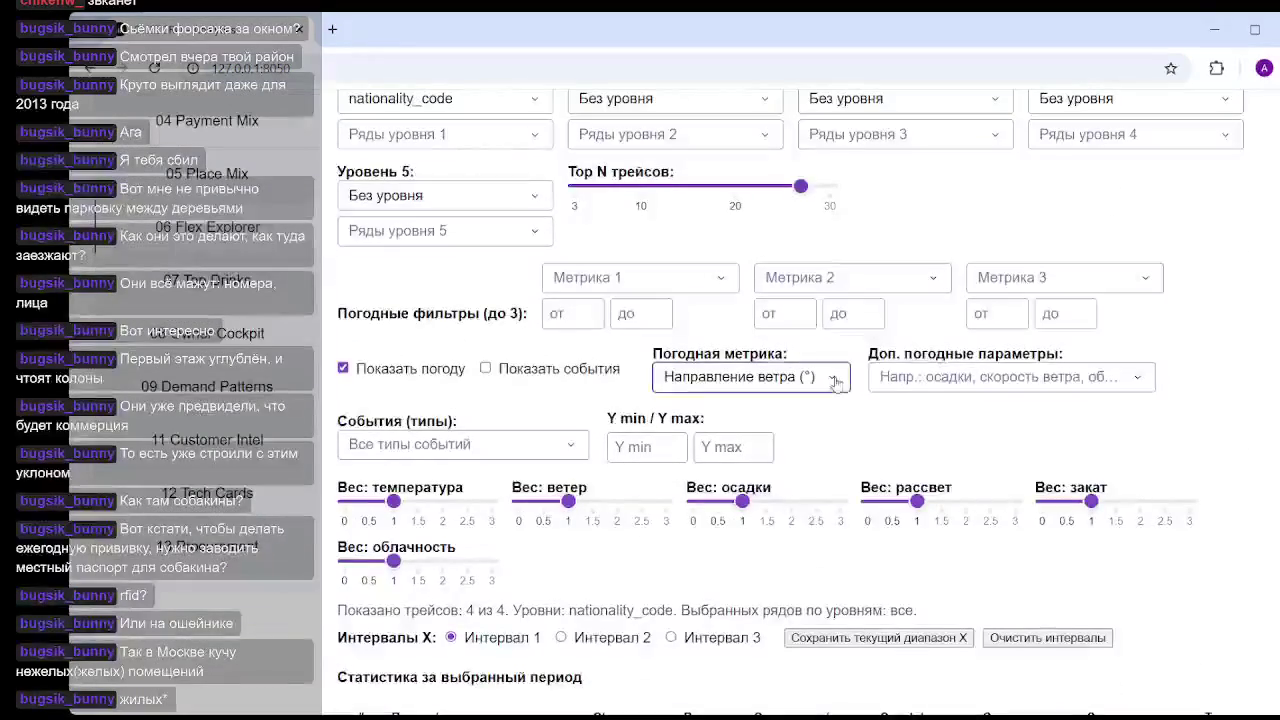
pyautogui.click(770, 377)
pyautogui.scroll(-1, 790, 457)
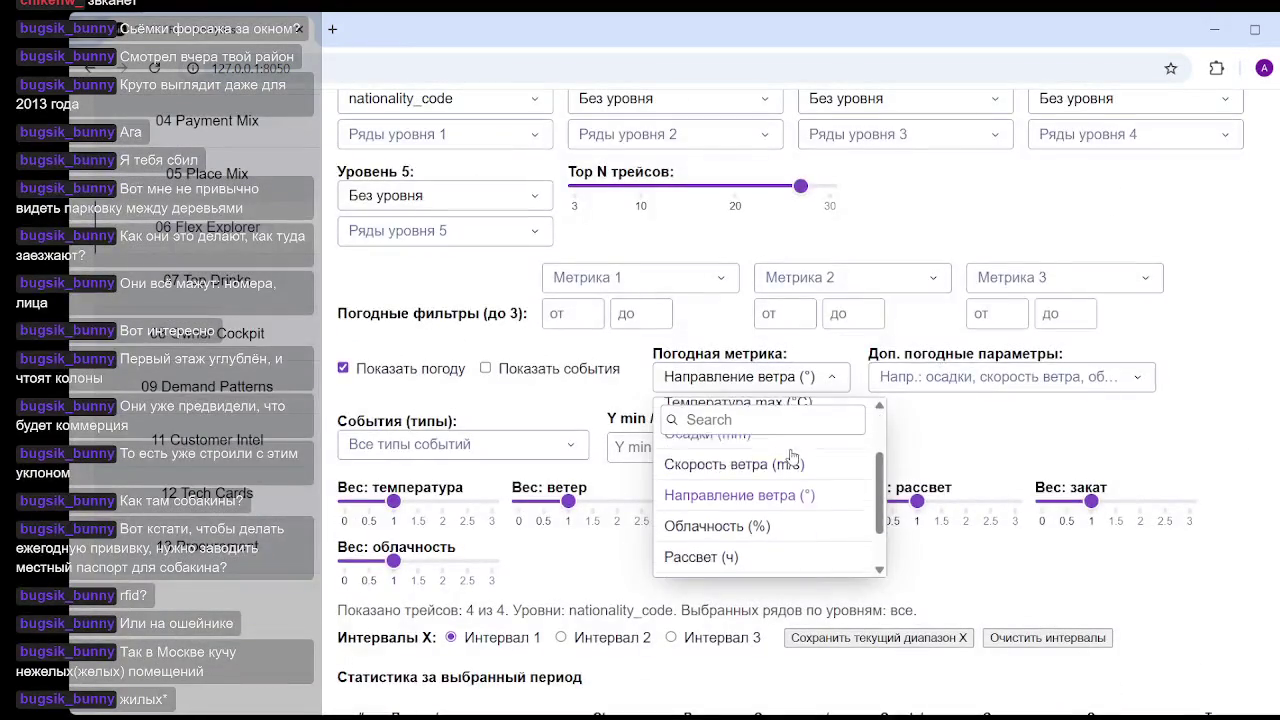
pyautogui.click(832, 525)
pyautogui.click(1222, 432)
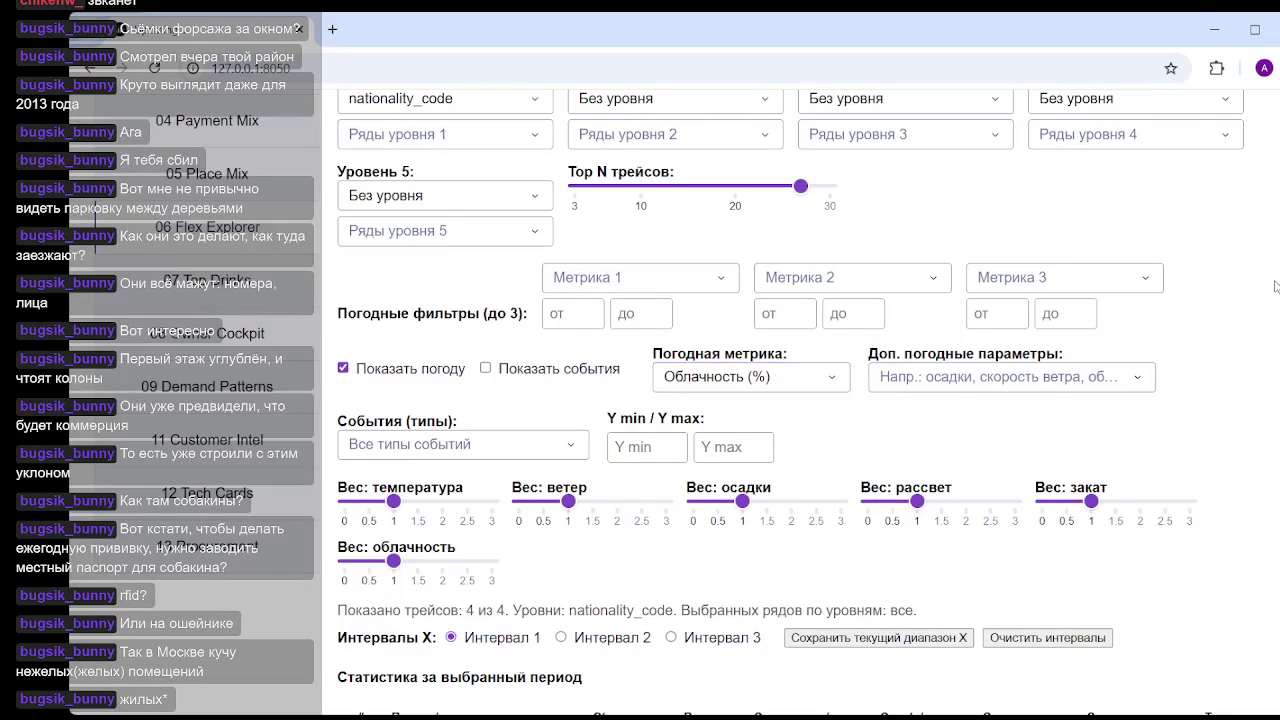
# - Hide the u, r and i series points on the correlation scatter
pyautogui.scroll(-10, 800, 400)
pyautogui.scroll(-4, 800, 400)
pyautogui.scroll(-5, 800, 400)
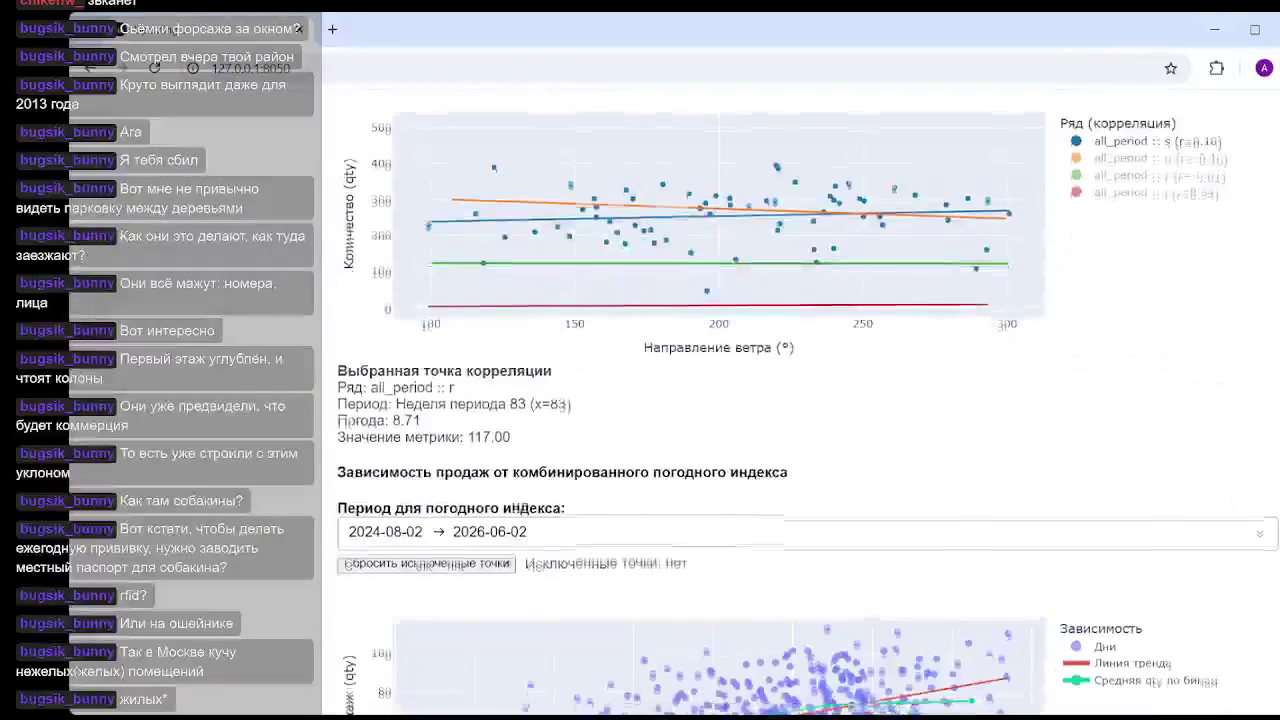
pyautogui.scroll(1, 800, 400)
pyautogui.scroll(-1, 800, 400)
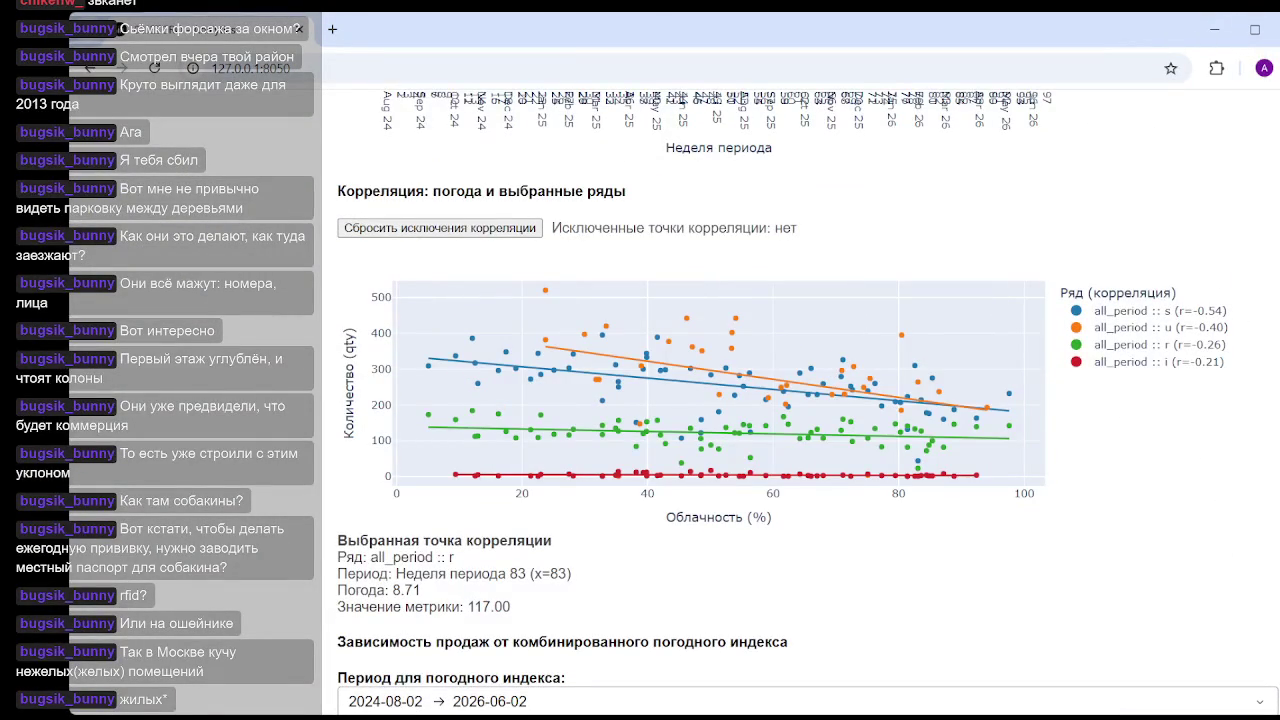
pyautogui.click(1155, 330)
pyautogui.click(1150, 346)
pyautogui.click(1154, 362)
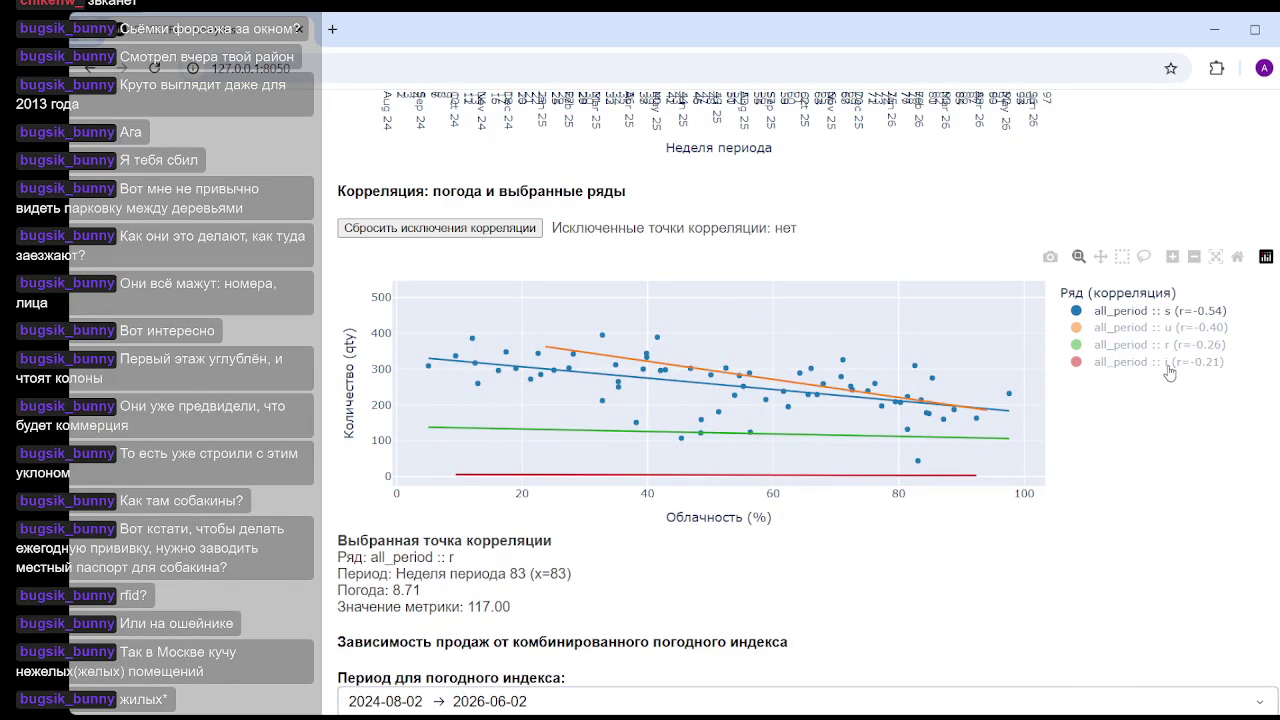
# - Show the r, u and i series points again alongside s
pyautogui.click(1144, 345)
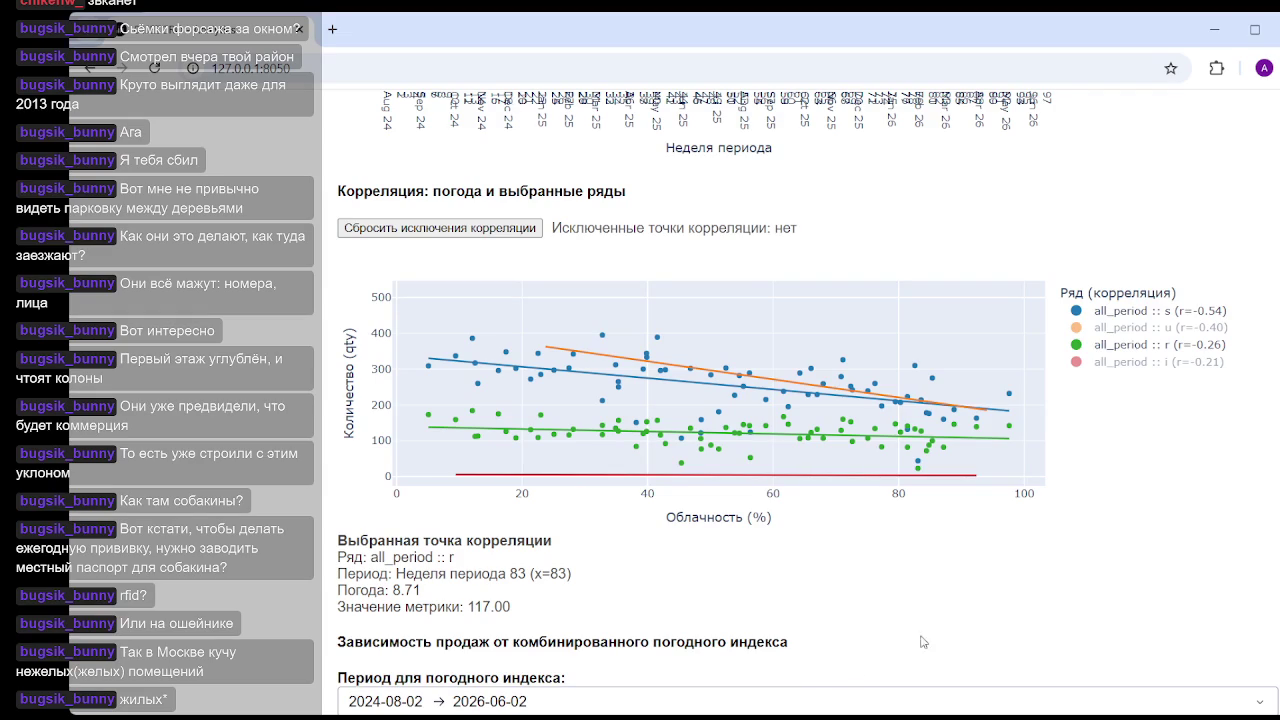
pyautogui.click(1140, 327)
pyautogui.click(1142, 361)
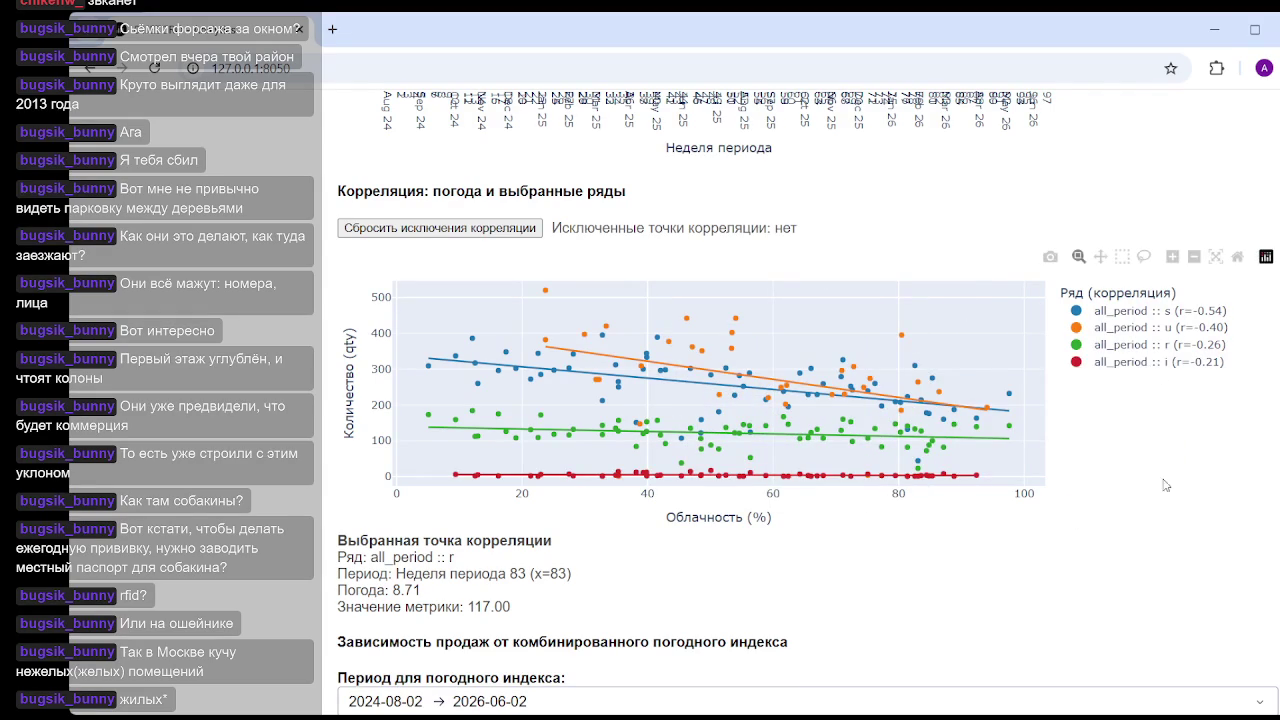
pyautogui.scroll(5, 1222, 488)
pyautogui.scroll(5, 1222, 488)
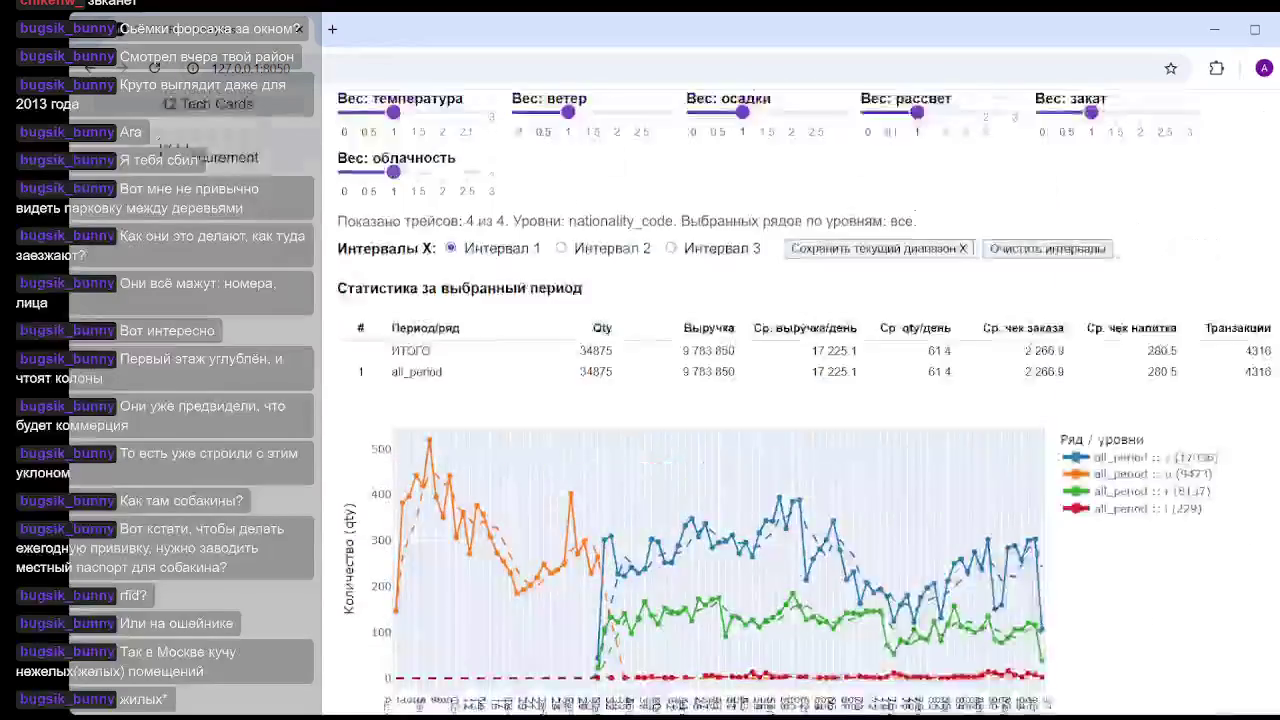
# - Set weights: temperature 3, cloudiness 3, wind about 1.9, precipitation about 1.2
pyautogui.scroll(5, 1222, 488)
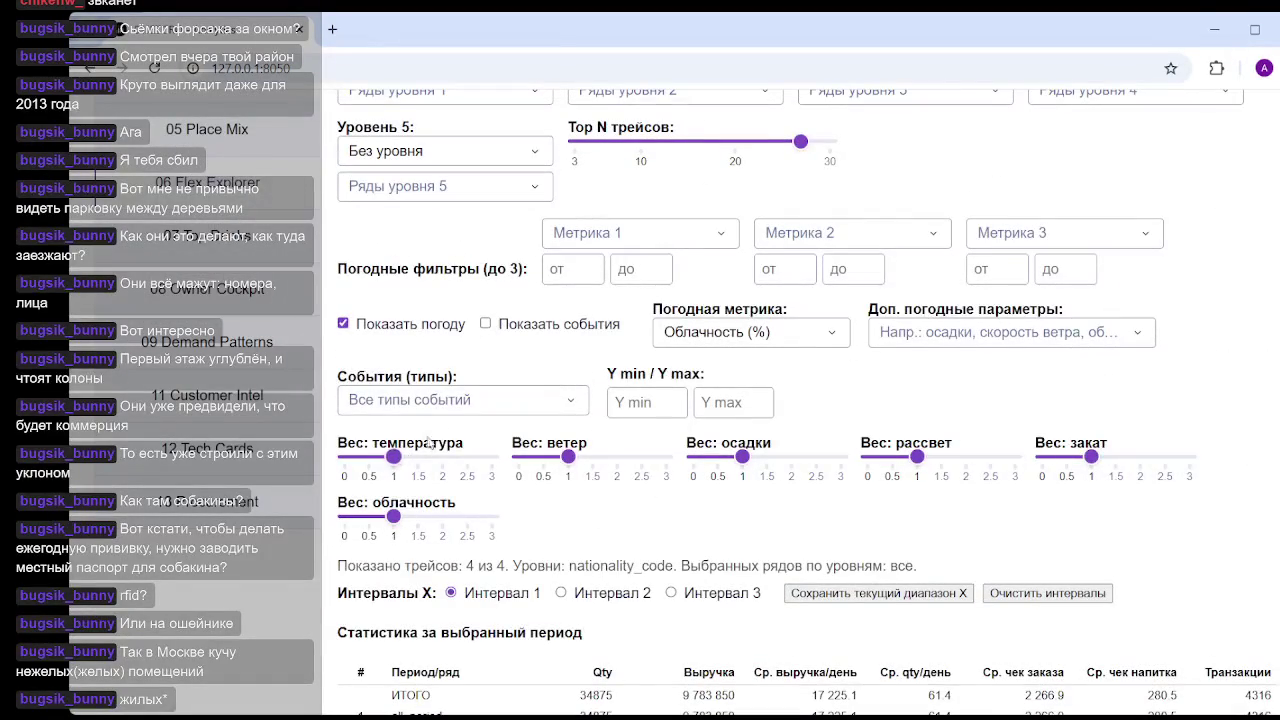
pyautogui.moveTo(392, 458); pyautogui.dragTo(490, 458)
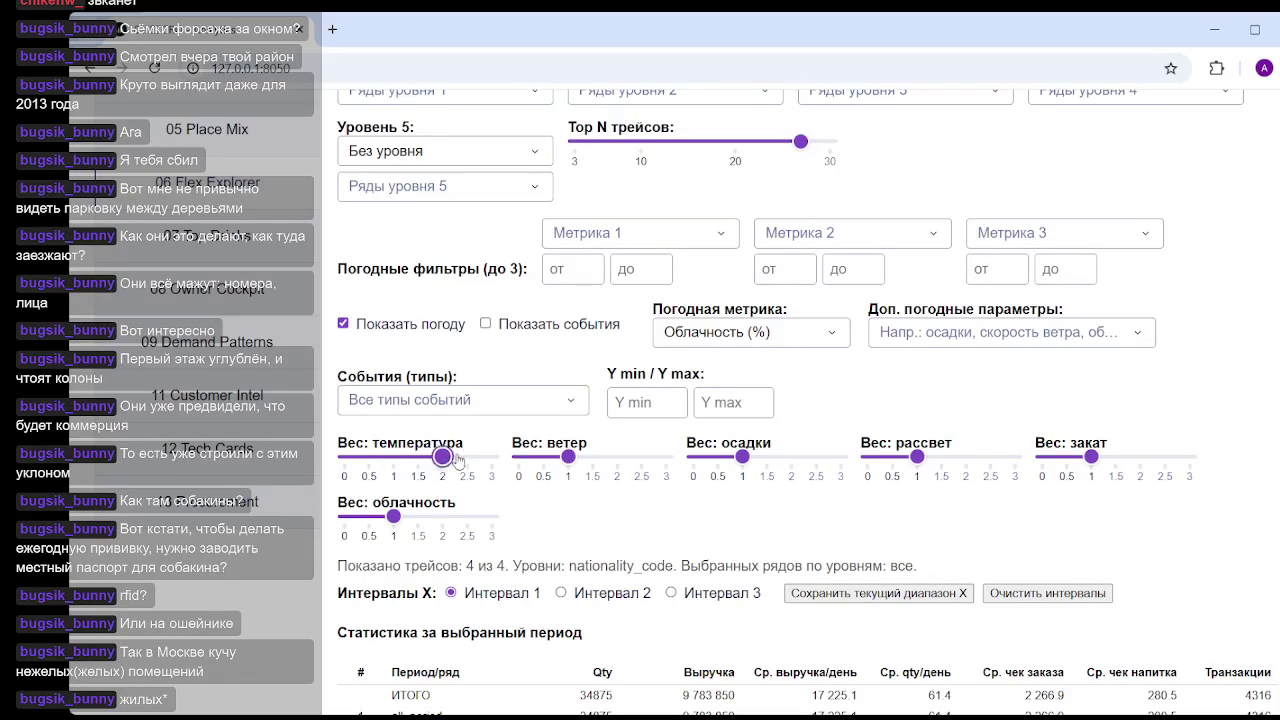
pyautogui.moveTo(393, 516); pyautogui.dragTo(490, 516)
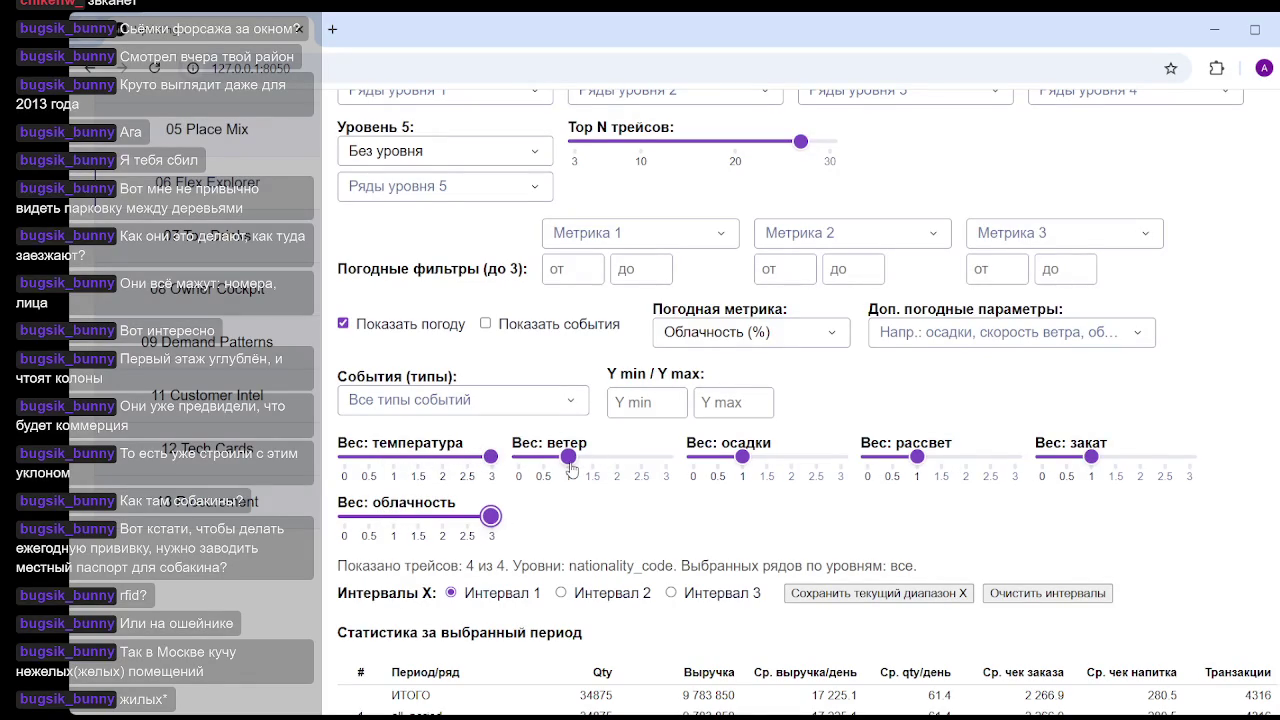
pyautogui.moveTo(569, 463); pyautogui.dragTo(615, 460)
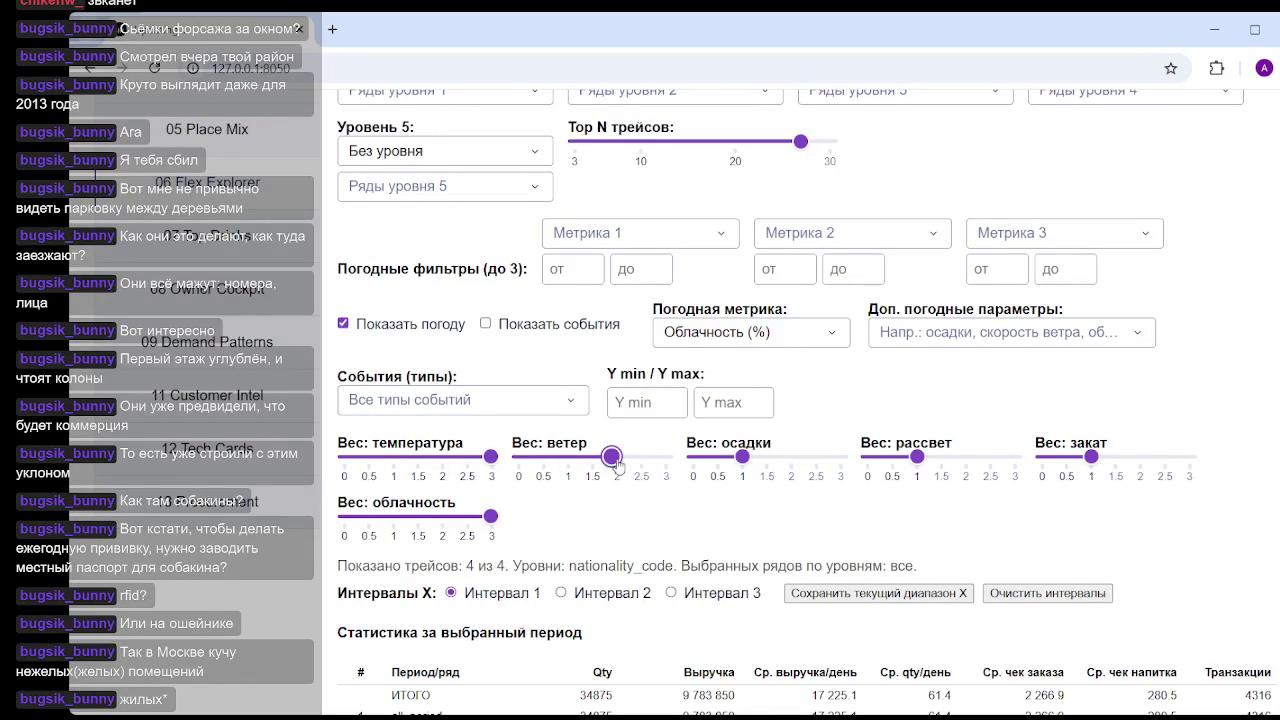
pyautogui.moveTo(741, 458); pyautogui.dragTo(748, 461)
pyautogui.moveTo(746, 460); pyautogui.dragTo(752, 459)
# - Briefly hide and restore the trend line and binned average qty line
pyautogui.scroll(-5, 886, 422)
pyautogui.scroll(-10, 886, 422)
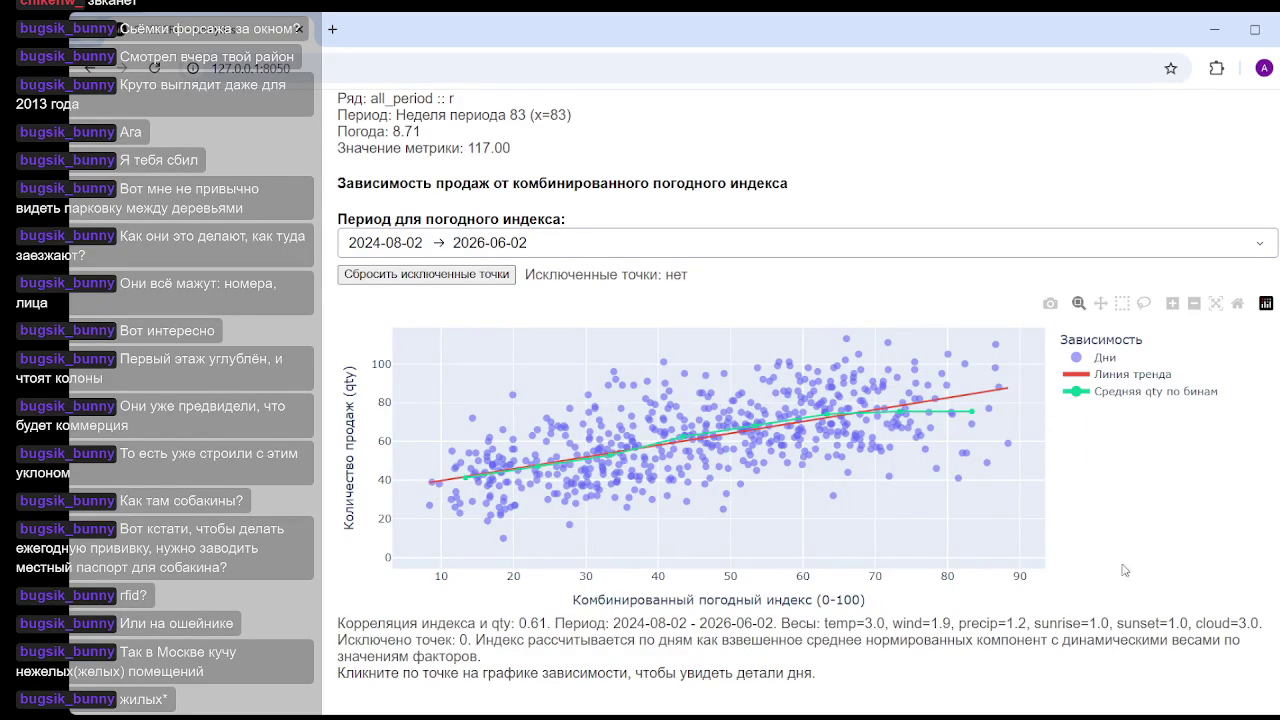
pyautogui.moveTo(964, 392)
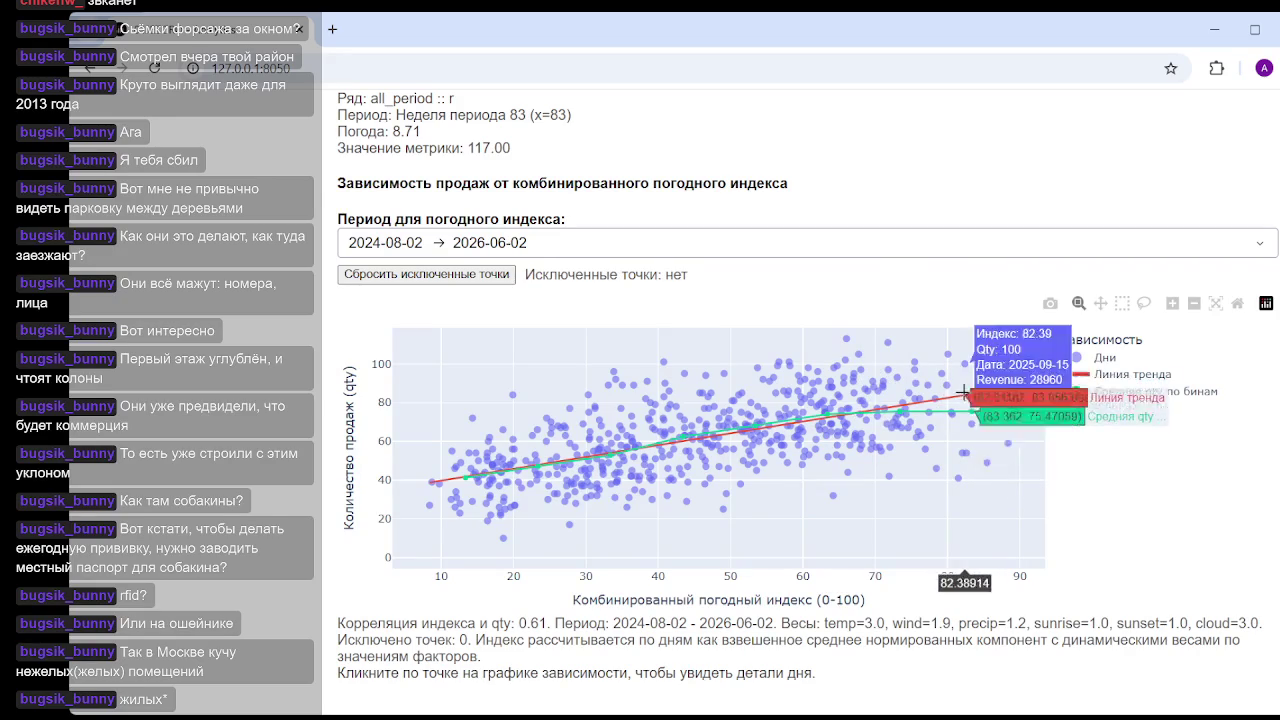
pyautogui.click(1128, 375)
pyautogui.click(1116, 376)
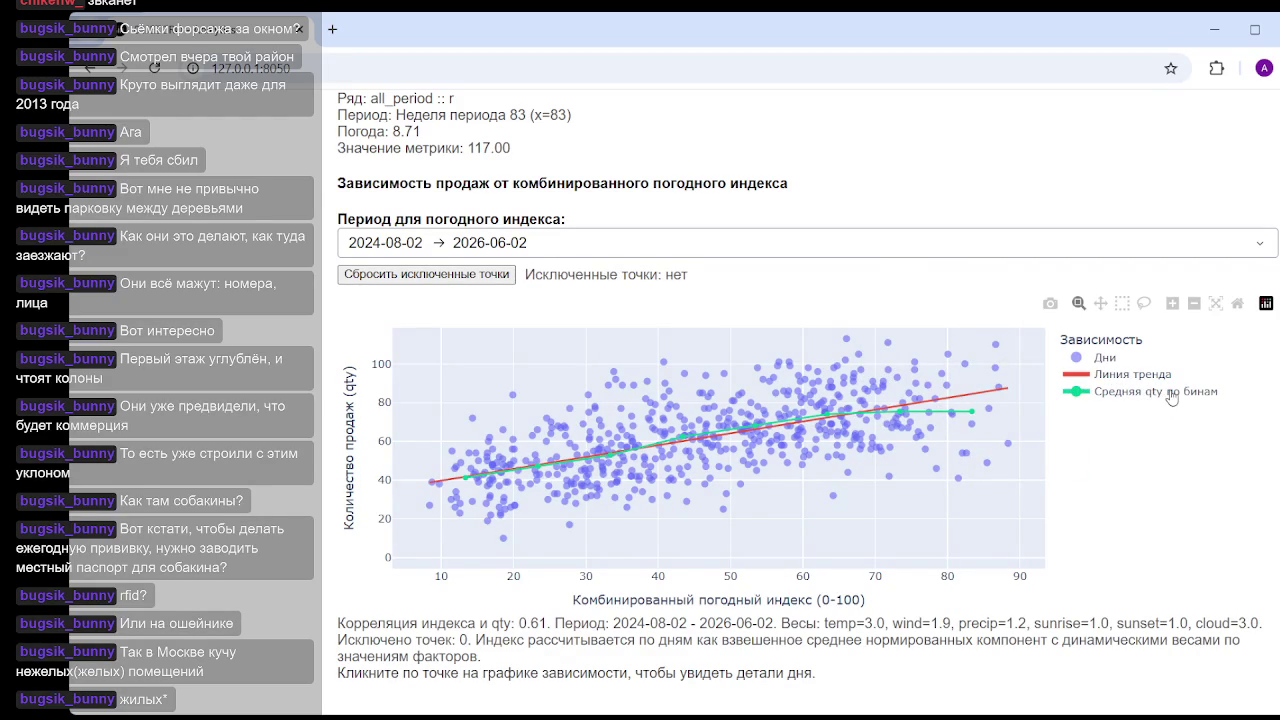
pyautogui.click(1177, 396)
pyautogui.click(1178, 396)
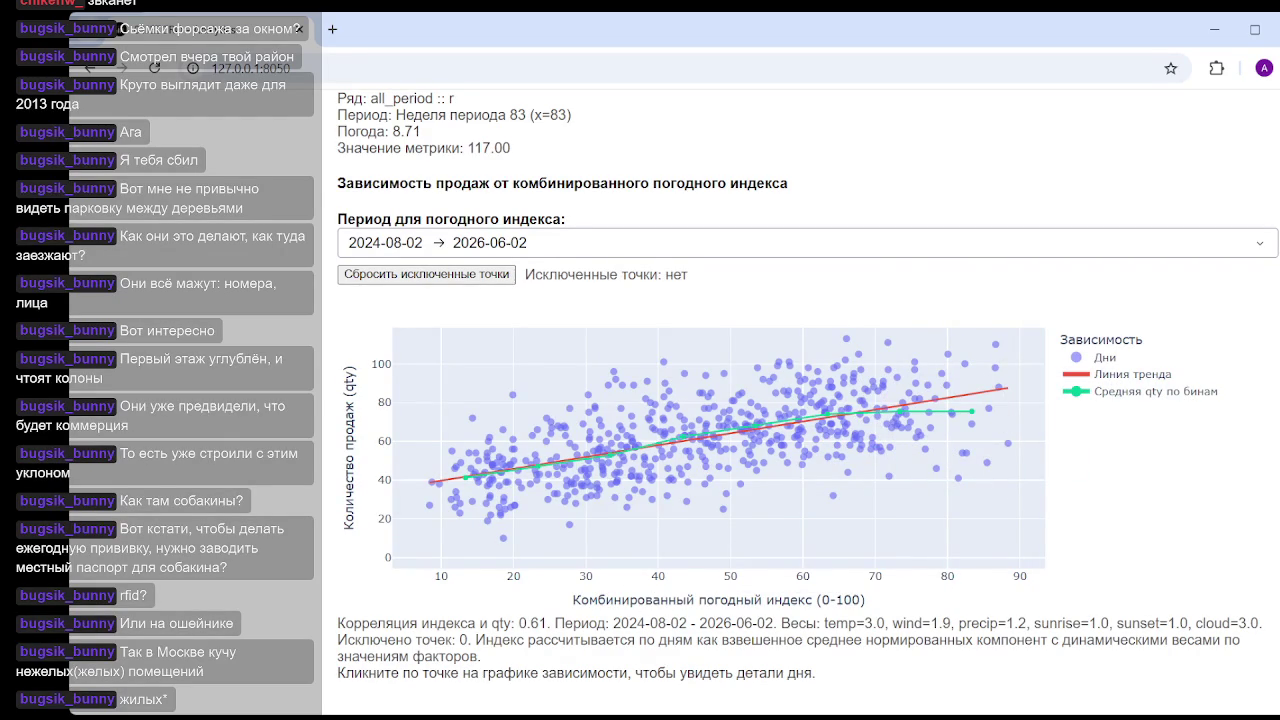
pyautogui.scroll(15, 586, 517)
pyautogui.scroll(-3, 586, 517)
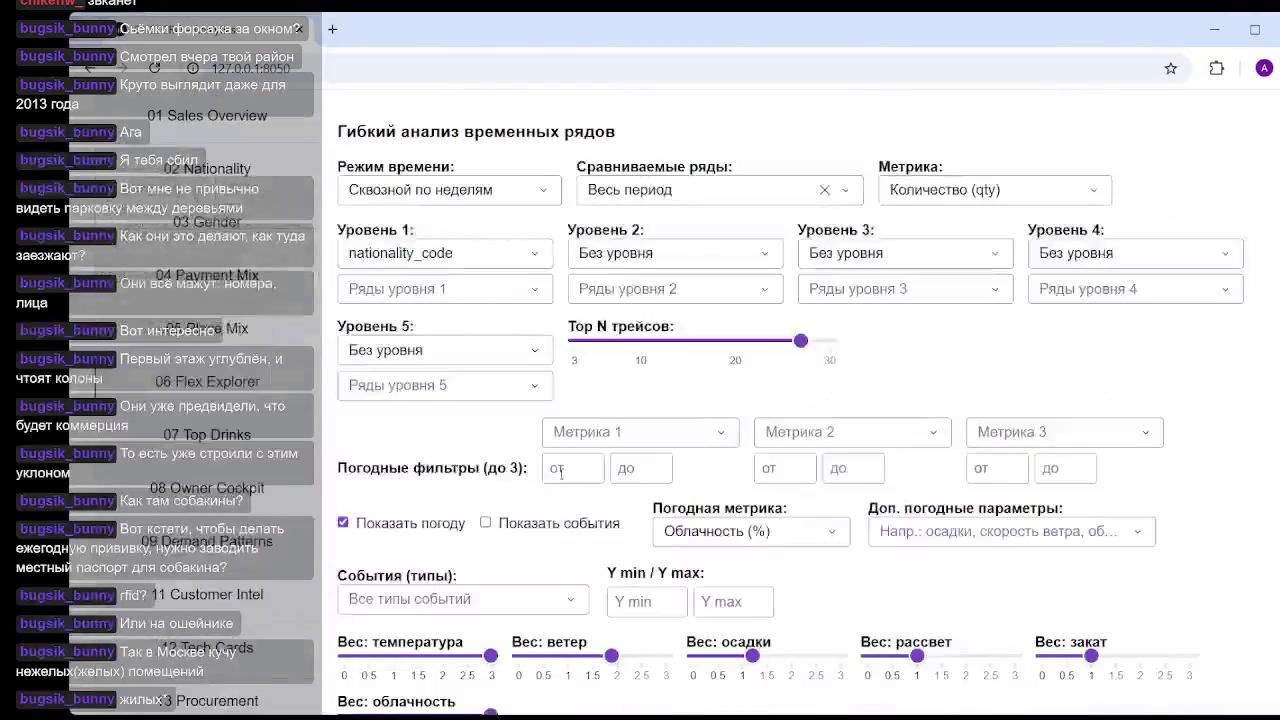
# - Set temperature, cloudiness, wind, precipitation, sunrise and sunset weights all to 0
pyautogui.scroll(-1, 478, 514)
pyautogui.moveTo(490, 568); pyautogui.dragTo(301, 575)
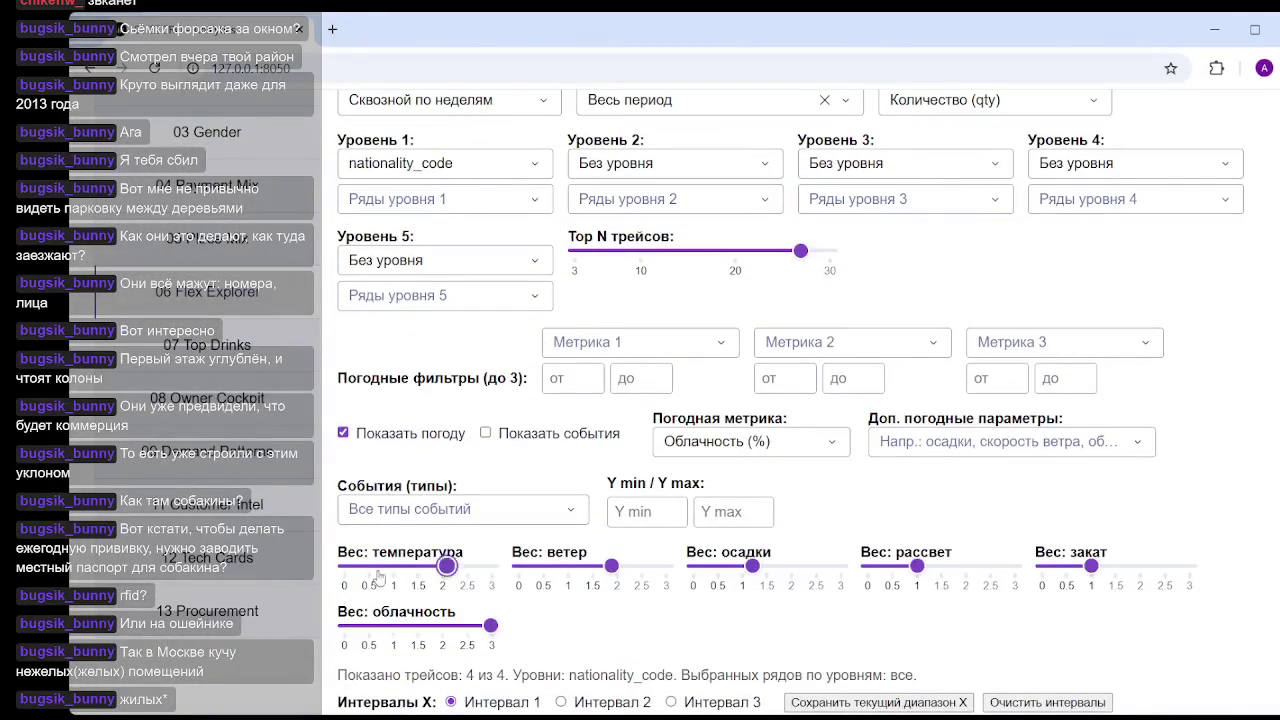
pyautogui.moveTo(490, 626); pyautogui.dragTo(282, 633)
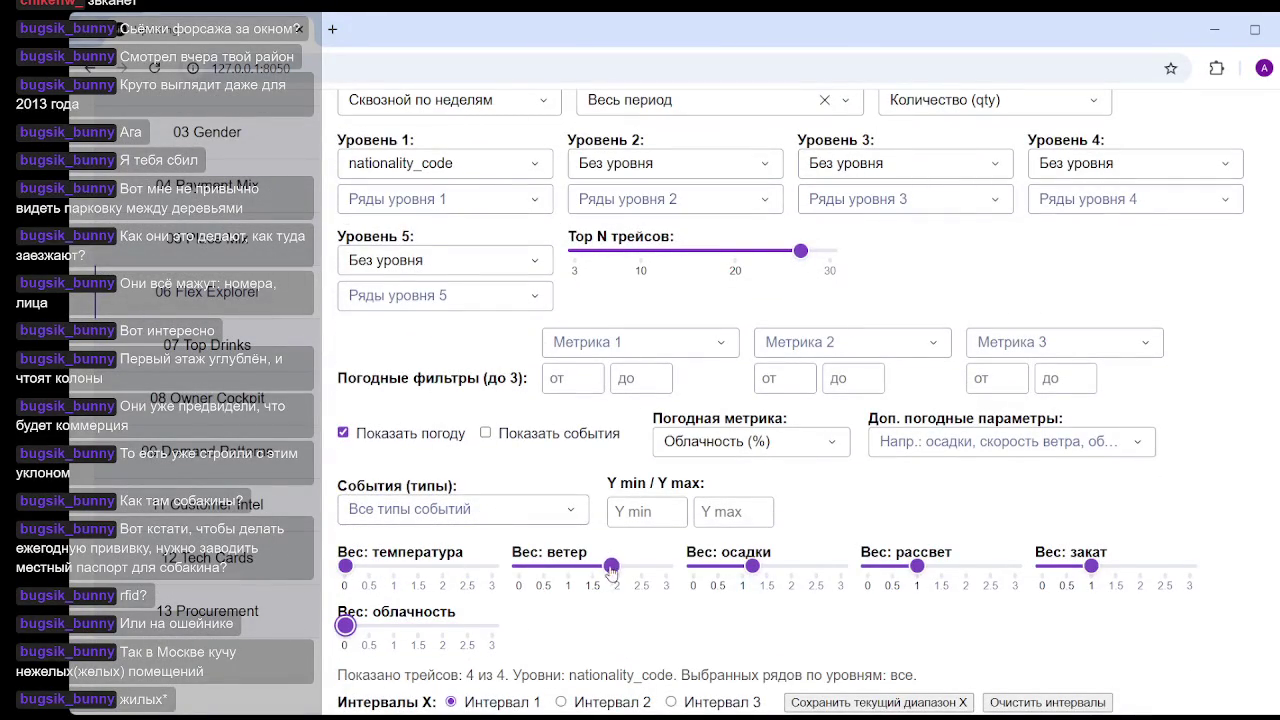
pyautogui.moveTo(611, 566); pyautogui.dragTo(469, 574)
pyautogui.moveTo(752, 566); pyautogui.dragTo(688, 570)
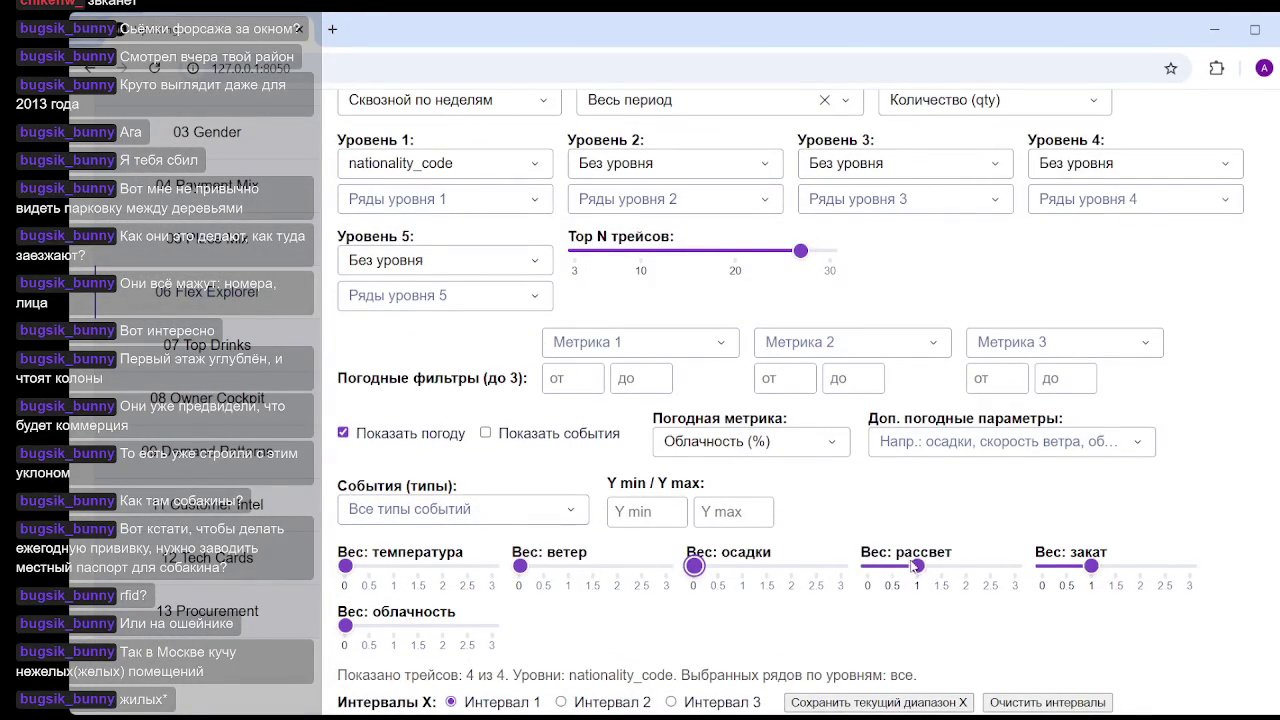
pyautogui.moveTo(913, 566); pyautogui.dragTo(850, 571)
pyautogui.moveTo(1091, 566); pyautogui.dragTo(1000, 572)
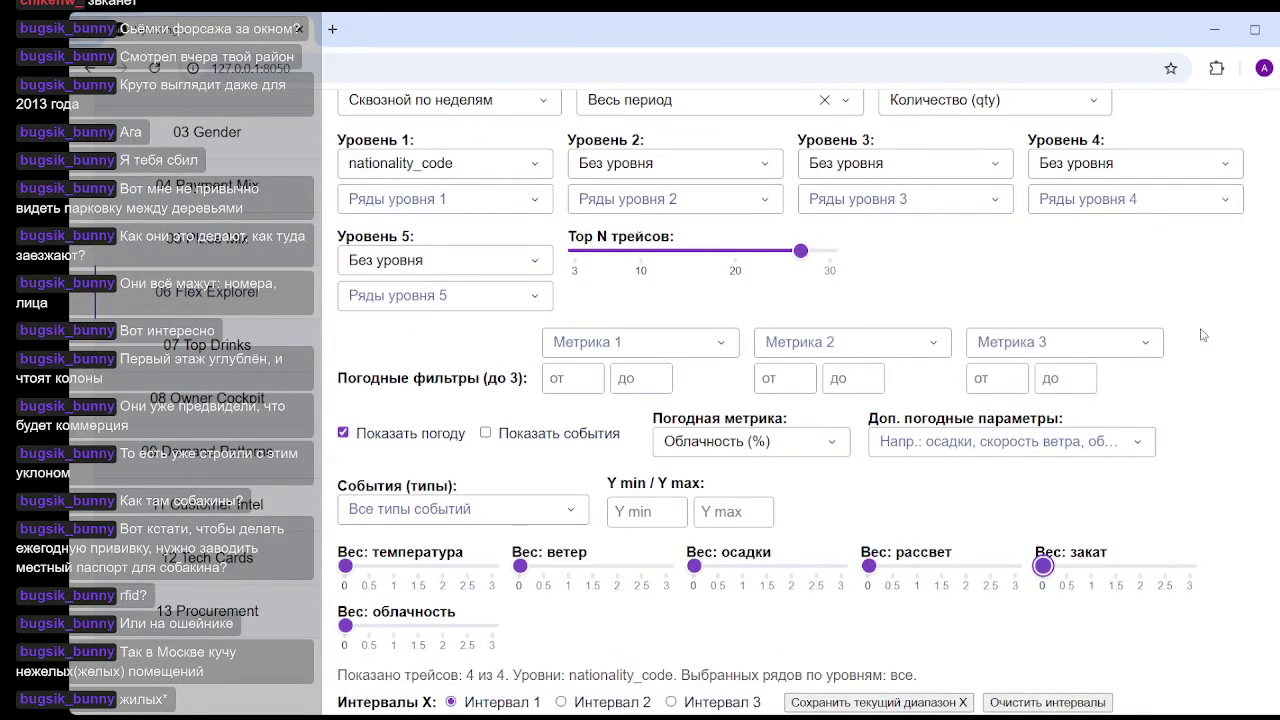
# - Toggle the binned average qty line, pick a day point, and return to the page top
pyautogui.scroll(-10, 1000, 570)
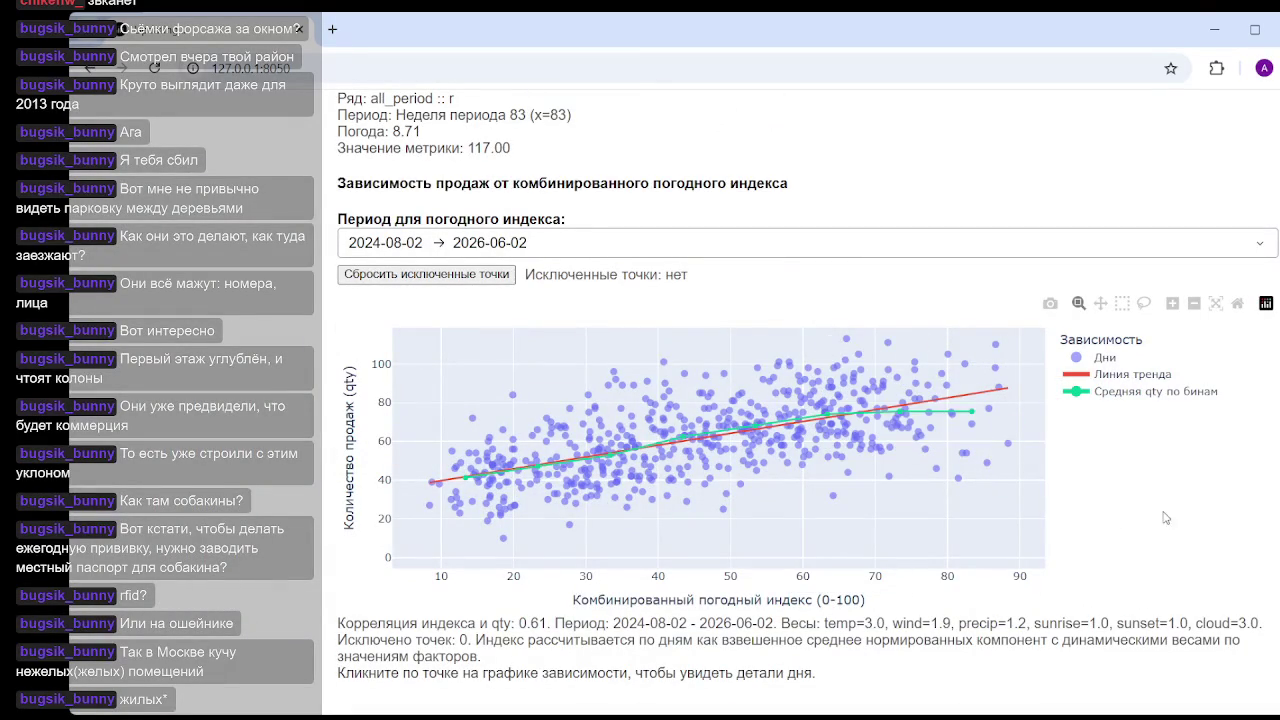
pyautogui.click(1134, 393)
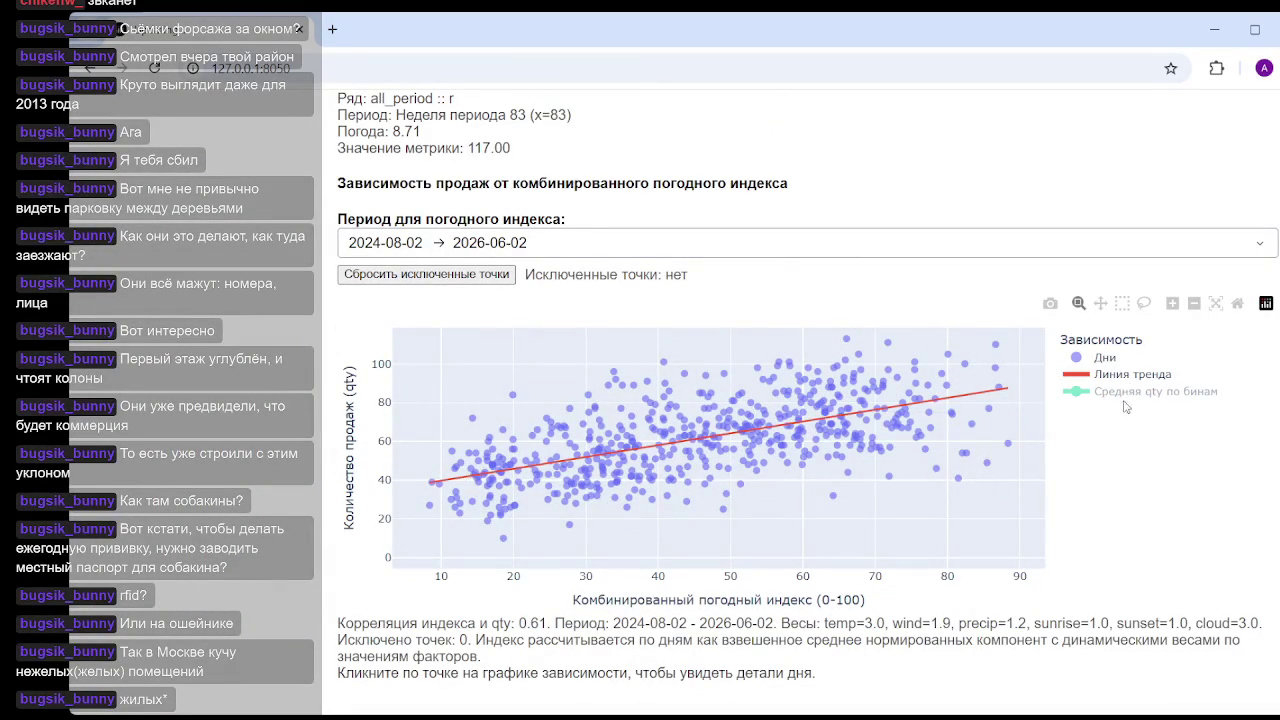
pyautogui.click(1128, 396)
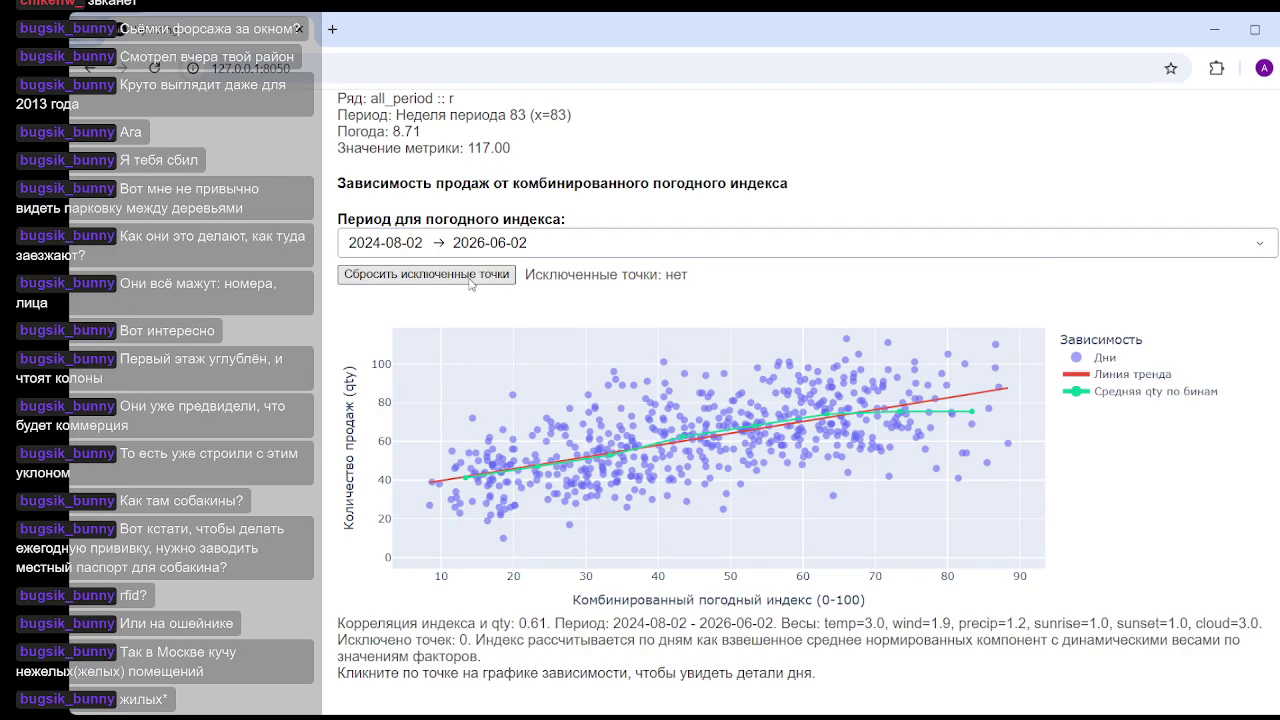
pyautogui.moveTo(708, 418)
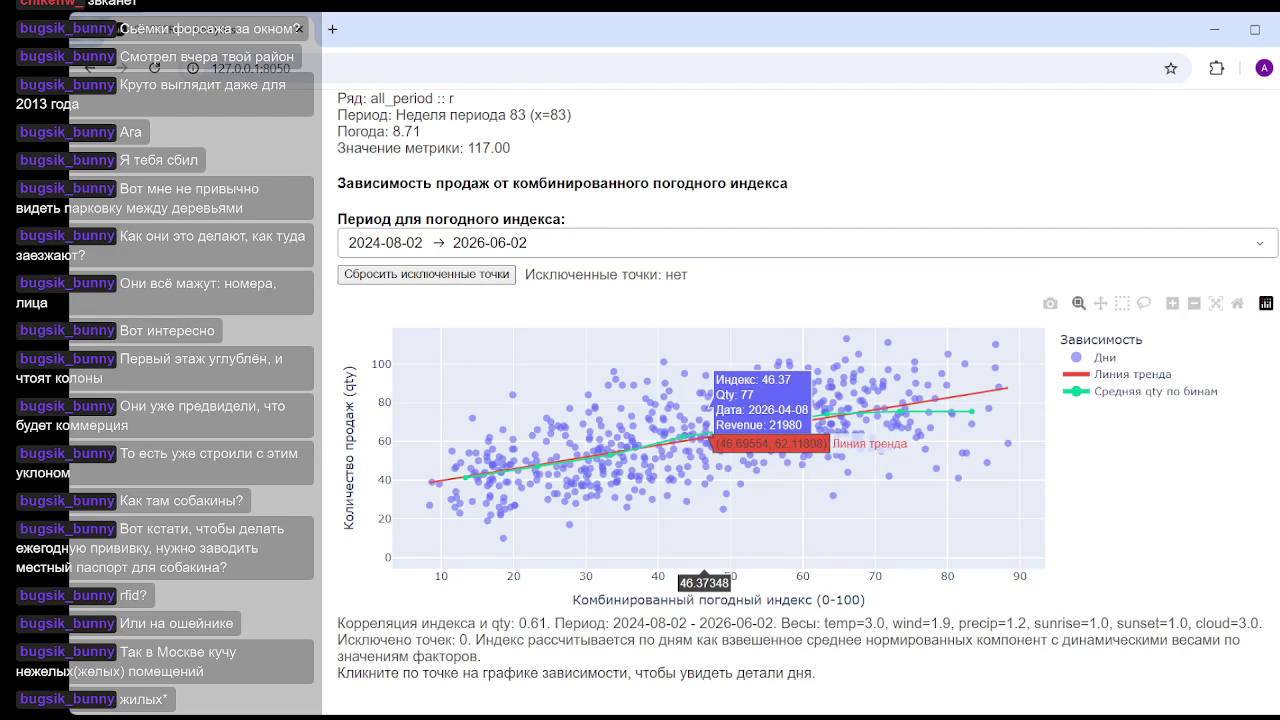
pyautogui.click(706, 410)
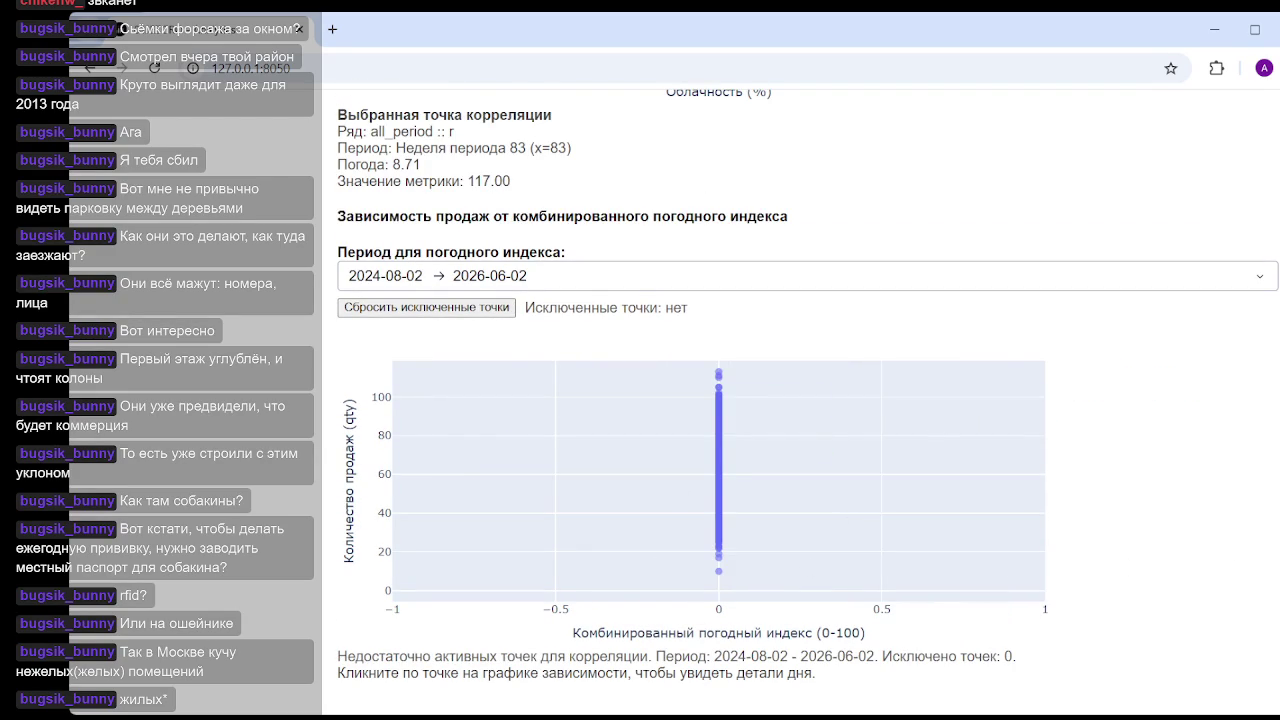
pyautogui.press('Home')
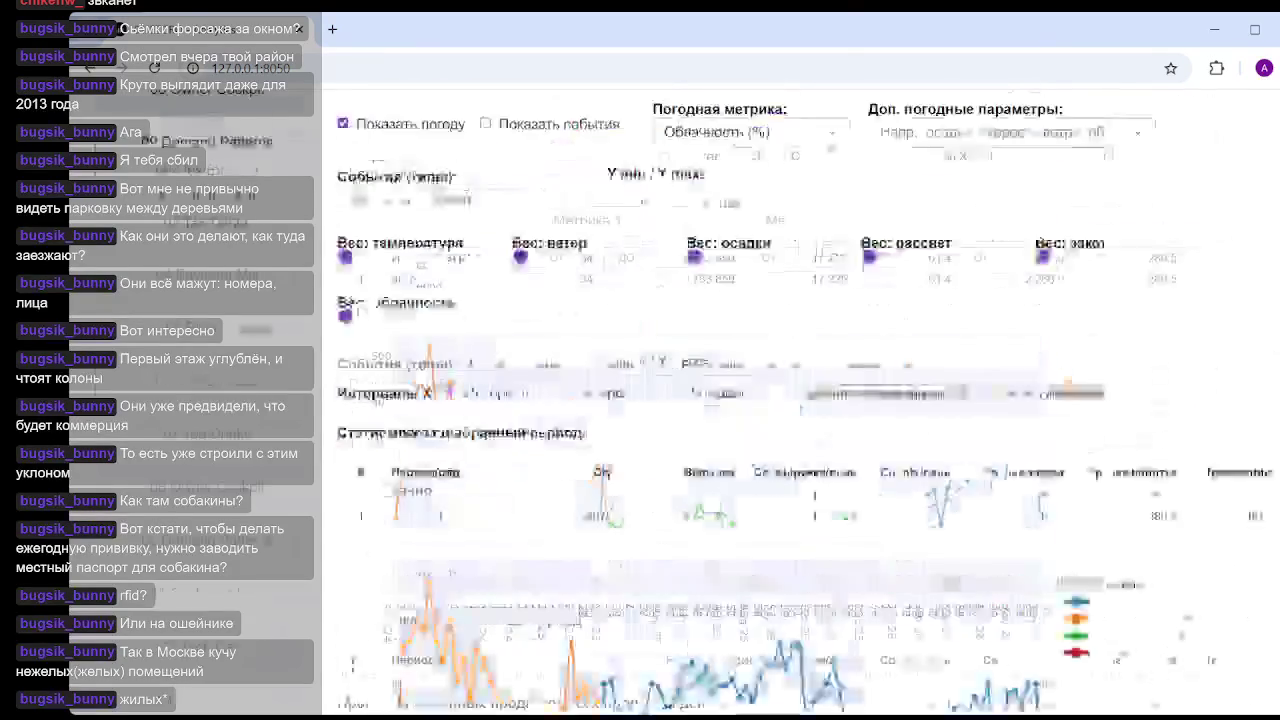
# - Raise only the temperature weight to 3 and check the index scatter, which shows correlation 0.61
pyautogui.scroll(-2, 1227, 205)
pyautogui.scroll(2, 1227, 205)
pyautogui.scroll(-4, 1235, 225)
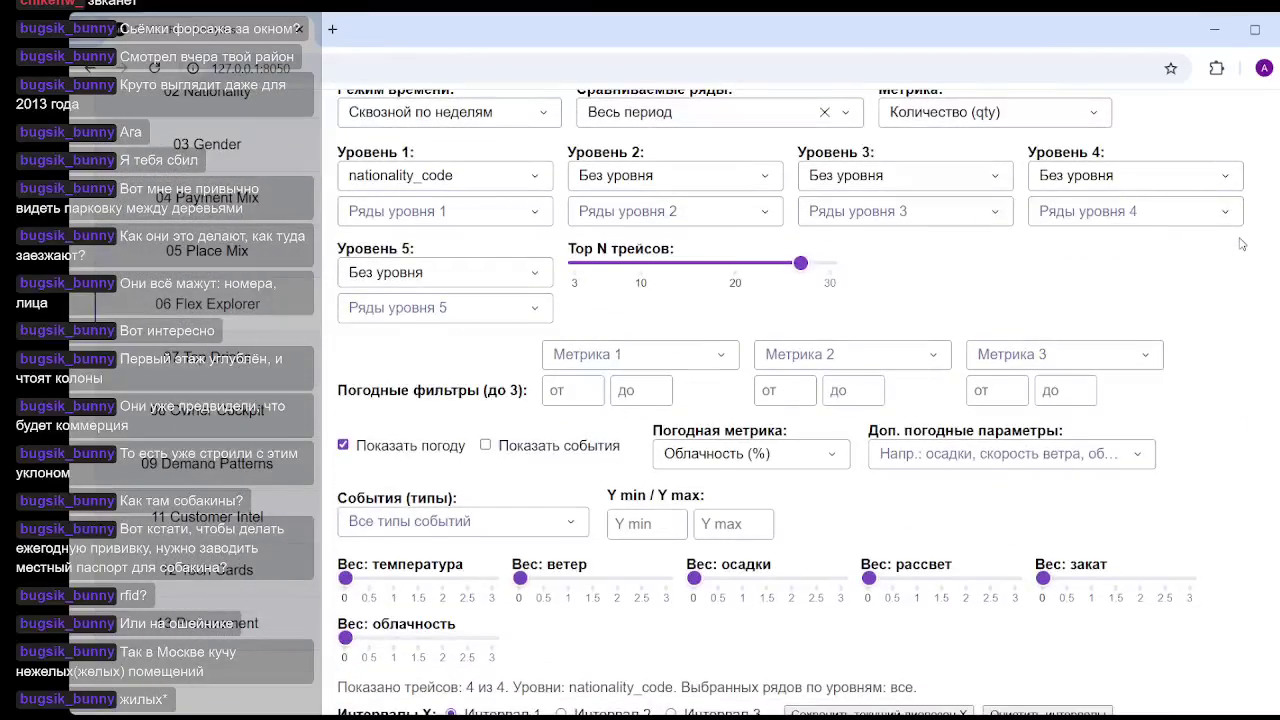
pyautogui.scroll(-1, 1240, 244)
pyautogui.moveTo(346, 530); pyautogui.dragTo(490, 528)
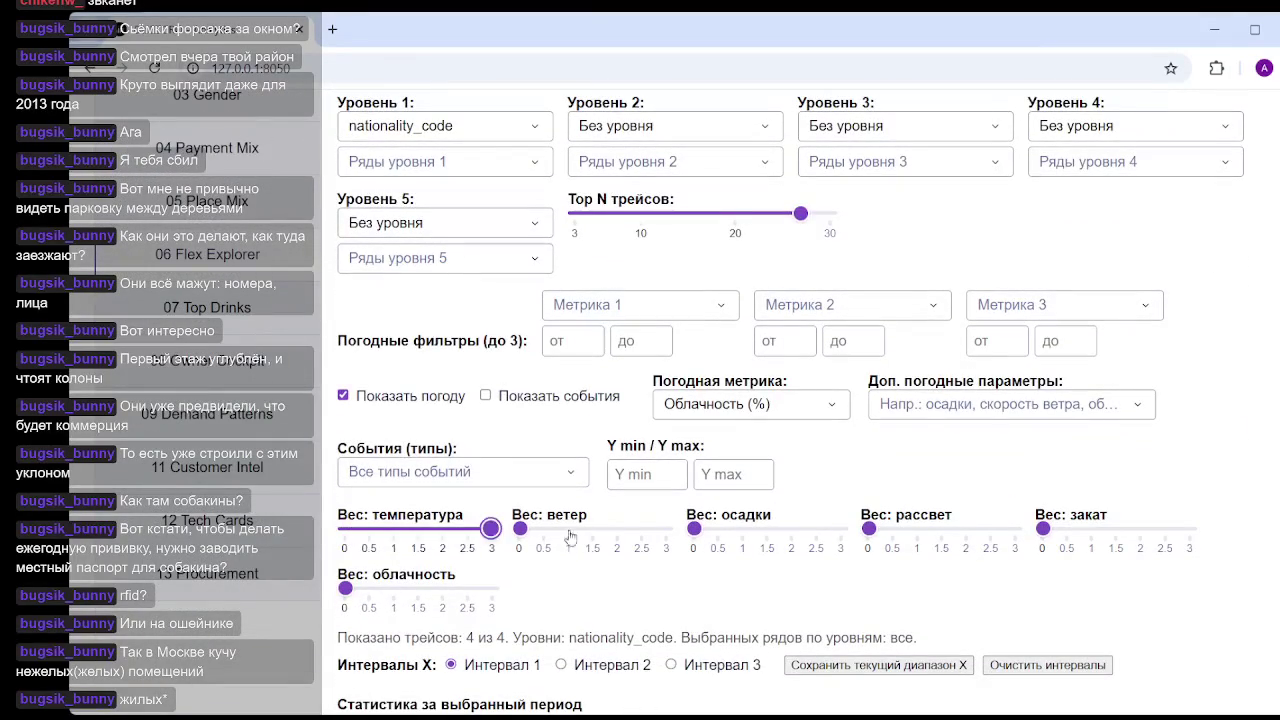
pyautogui.scroll(-3, 1208, 531)
pyautogui.scroll(-5, 1208, 531)
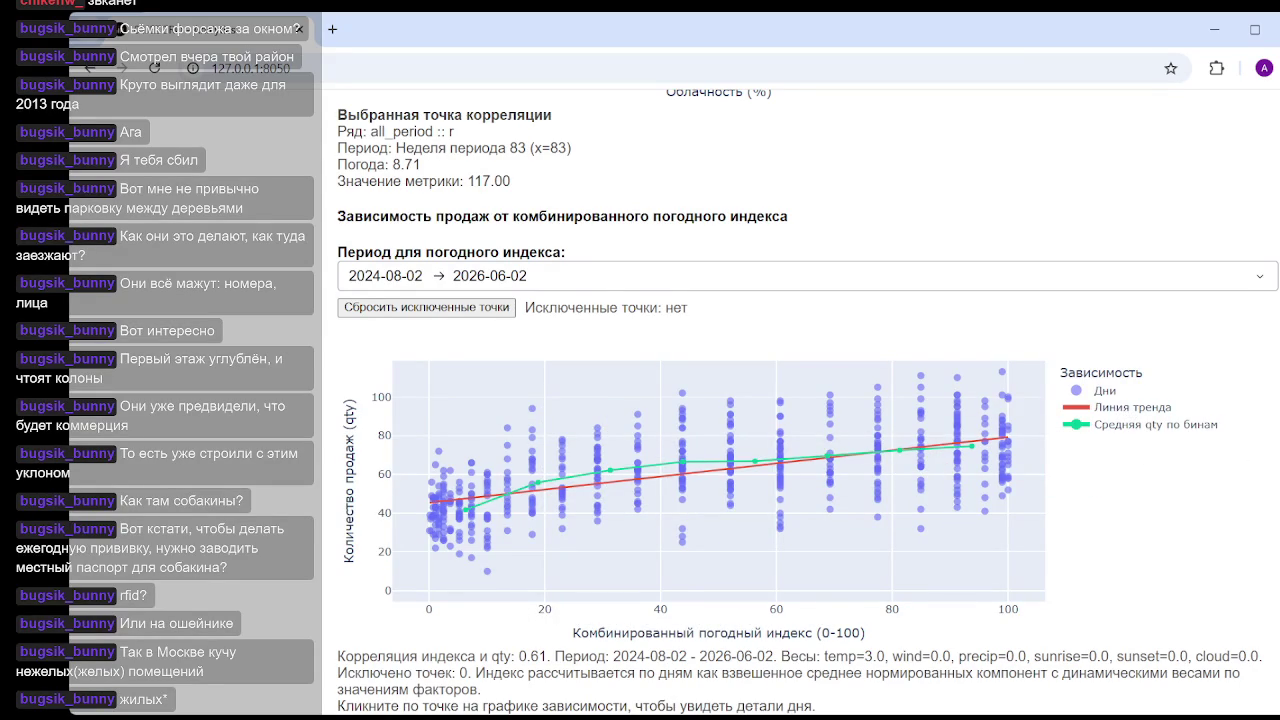
pyautogui.scroll(5, 800, 400)
pyautogui.scroll(5, 800, 400)
pyautogui.scroll(5, 800, 400)
pyautogui.scroll(-3, 800, 400)
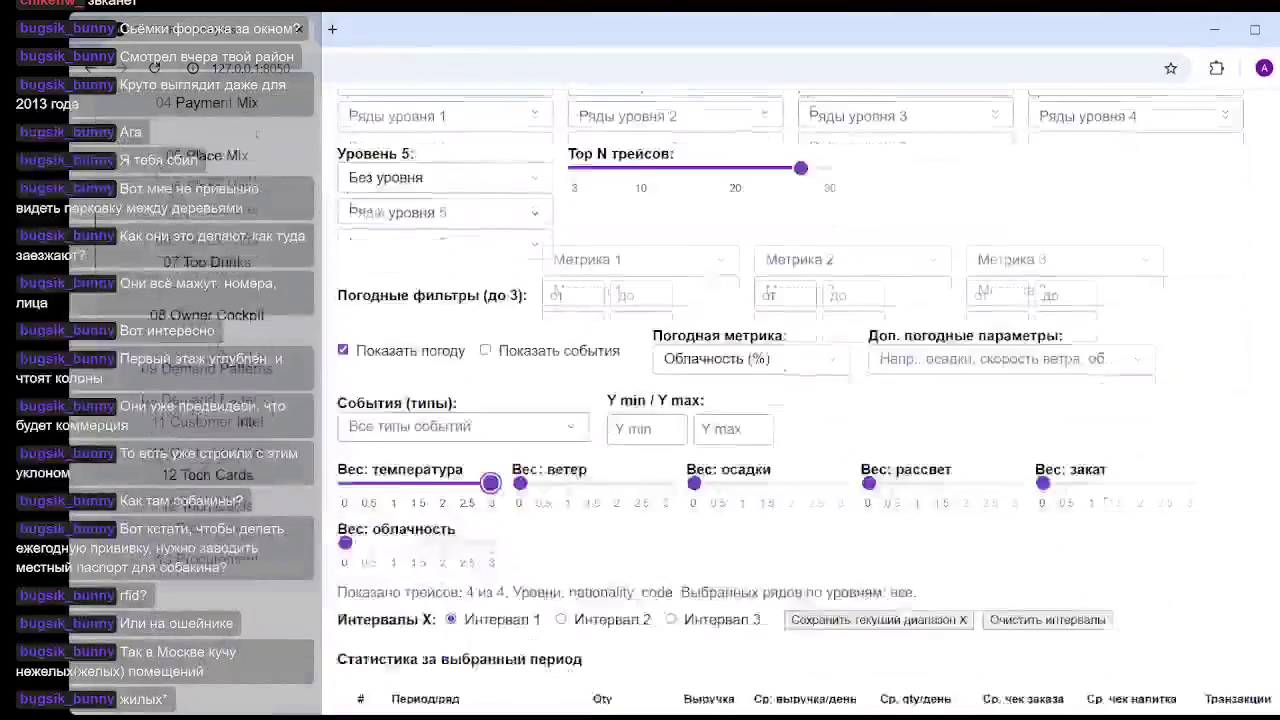
# - Raise the cloudiness weight to 3 and read the 0.60 correlation on the index scatter
pyautogui.scroll(-2, 394, 405)
pyautogui.scroll(1, 394, 405)
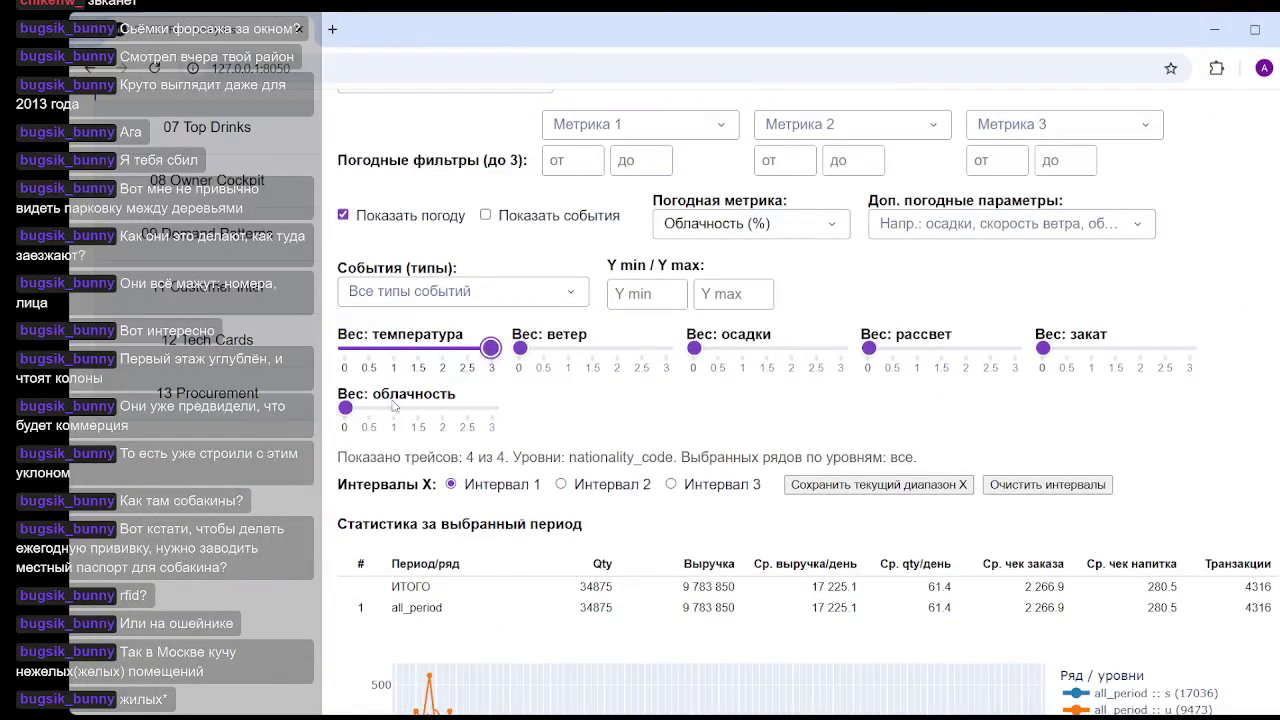
pyautogui.moveTo(346, 408); pyautogui.dragTo(490, 408)
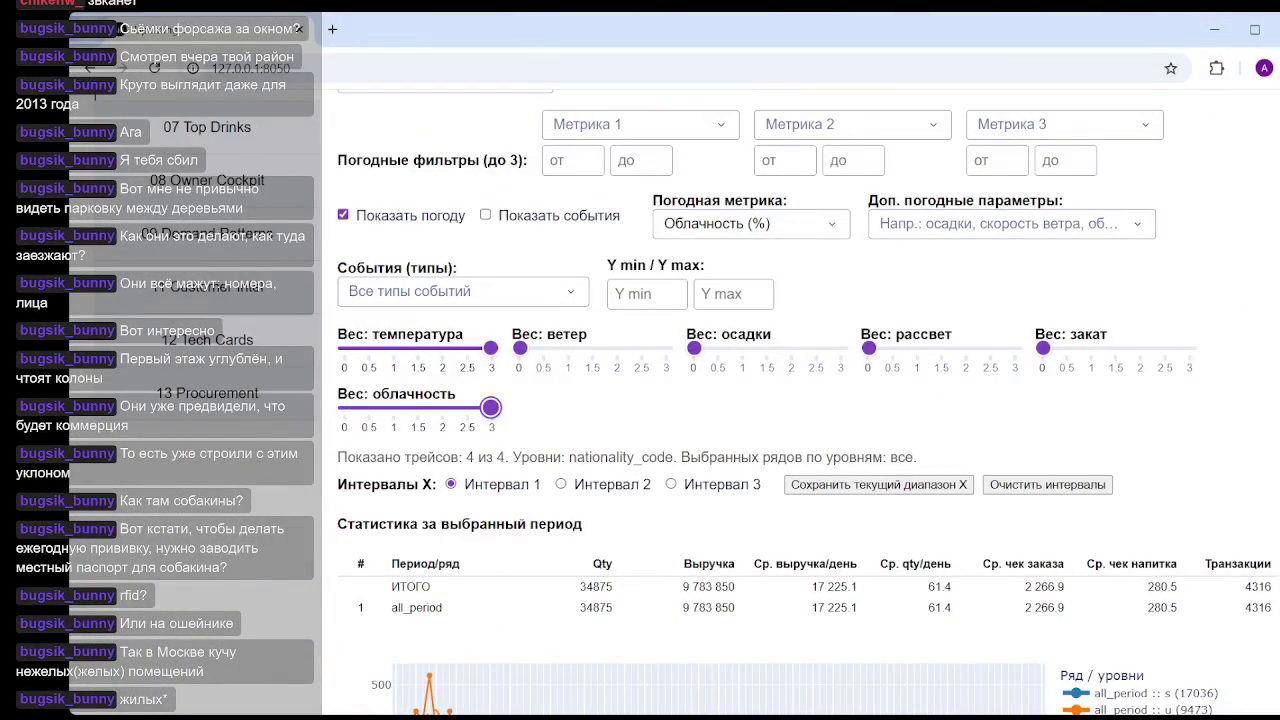
pyautogui.scroll(-5, 800, 450)
pyautogui.scroll(-10, 1000, 500)
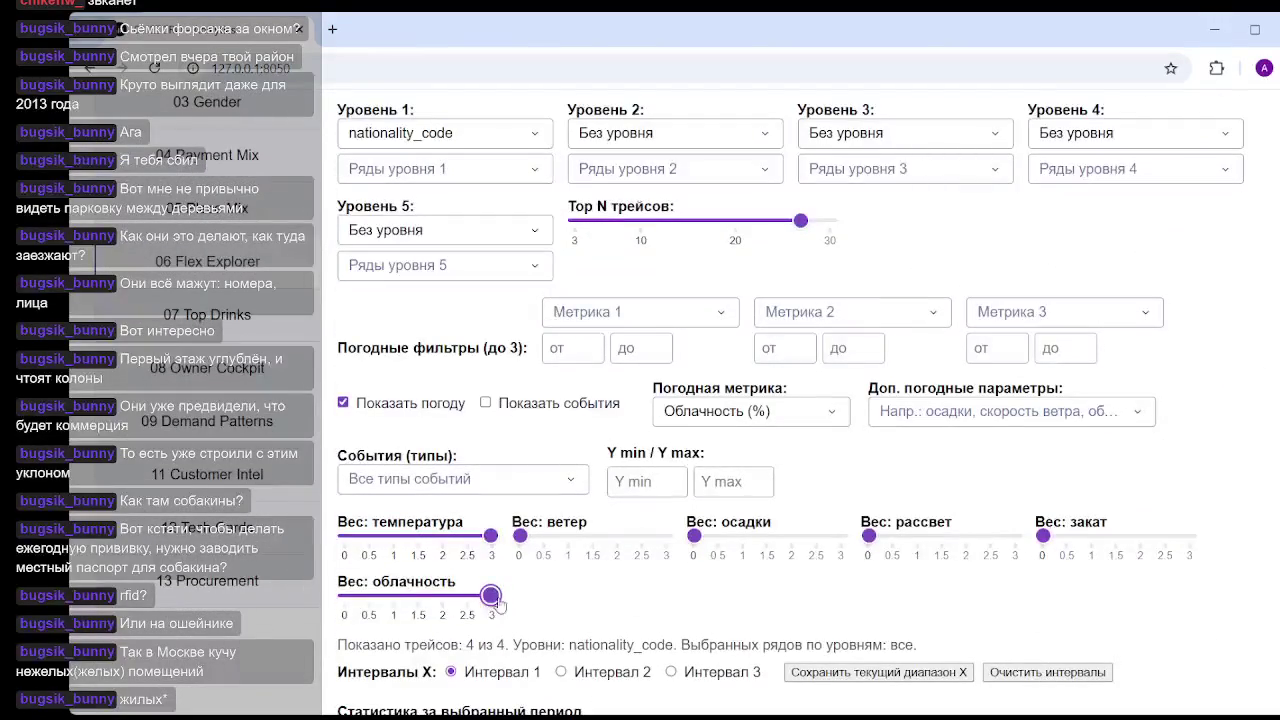
# - Drop the cloudiness weight back to 0 and recheck the scatter
pyautogui.moveTo(490, 595); pyautogui.dragTo(345, 596)
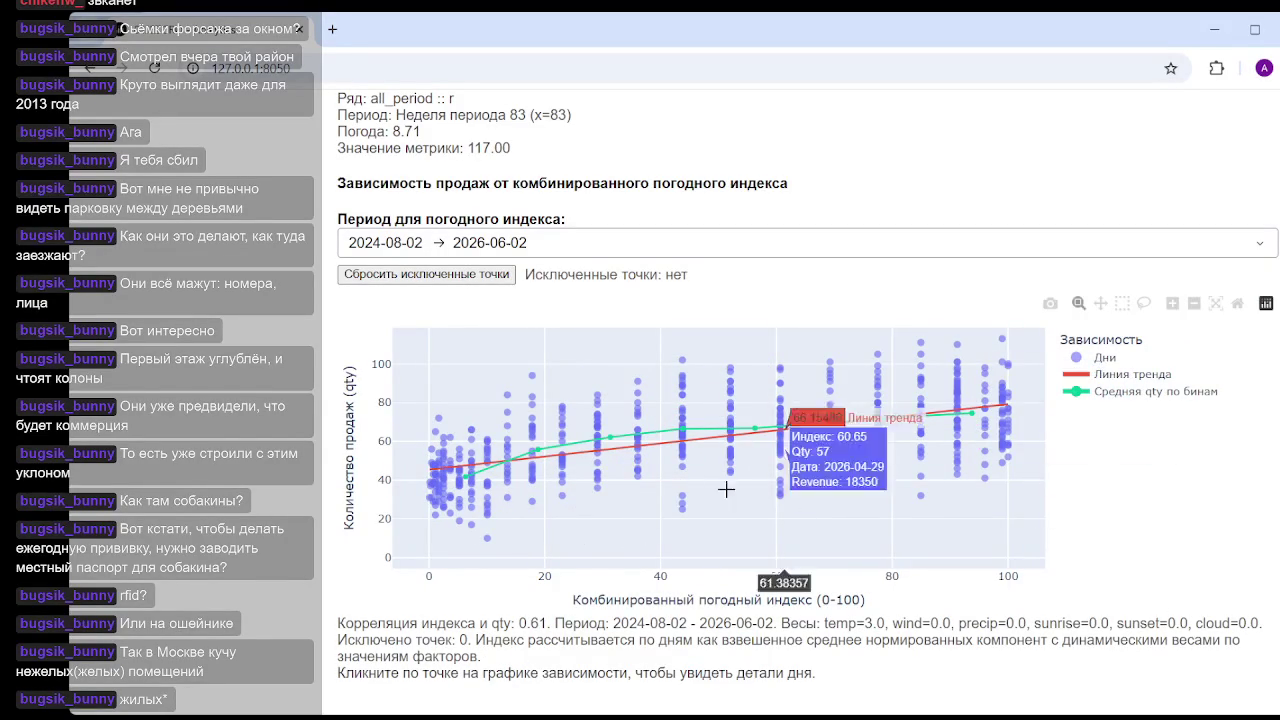
pyautogui.moveTo(1163, 429)
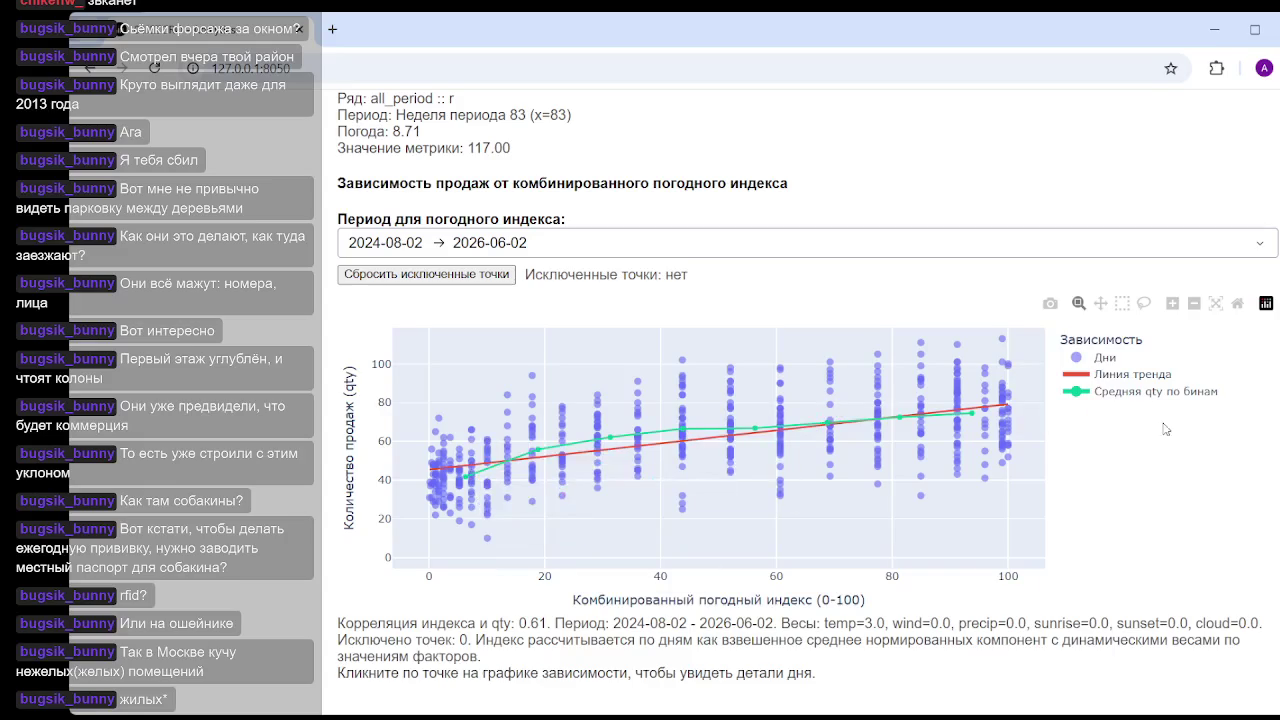
pyautogui.scroll(15, 532, 468)
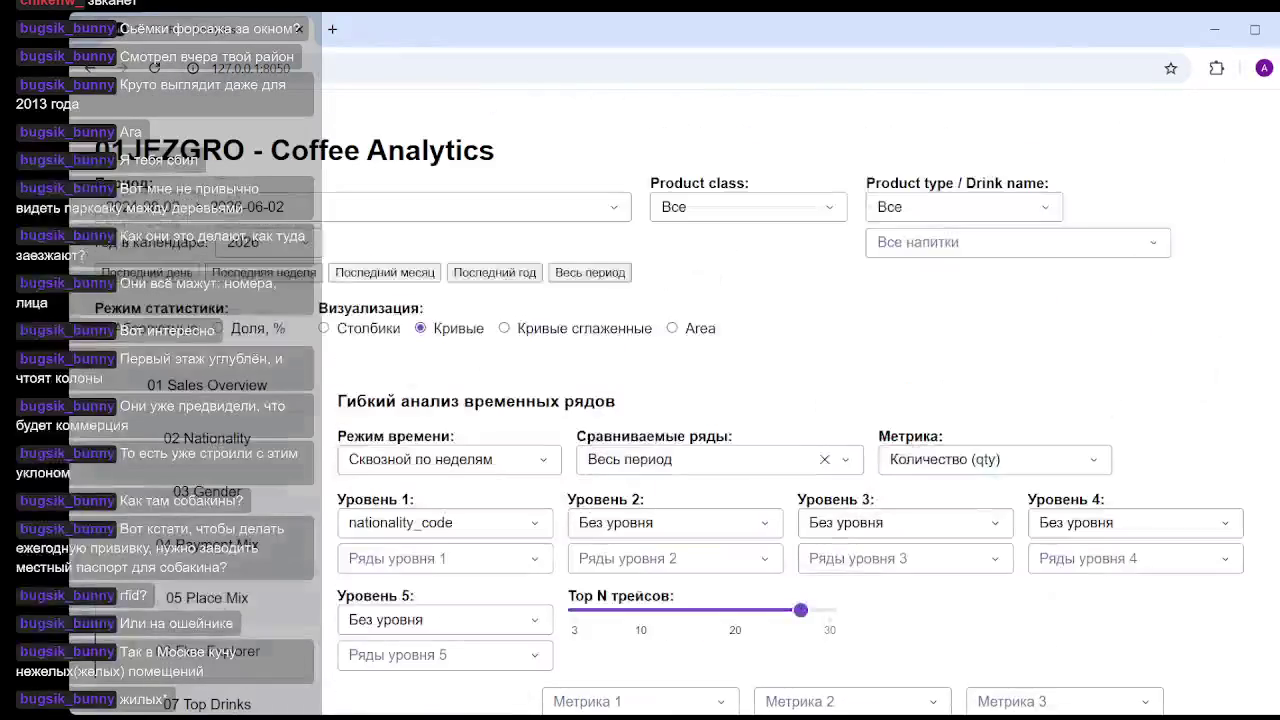
pyautogui.scroll(-3, 532, 468)
pyautogui.scroll(-3, 532, 468)
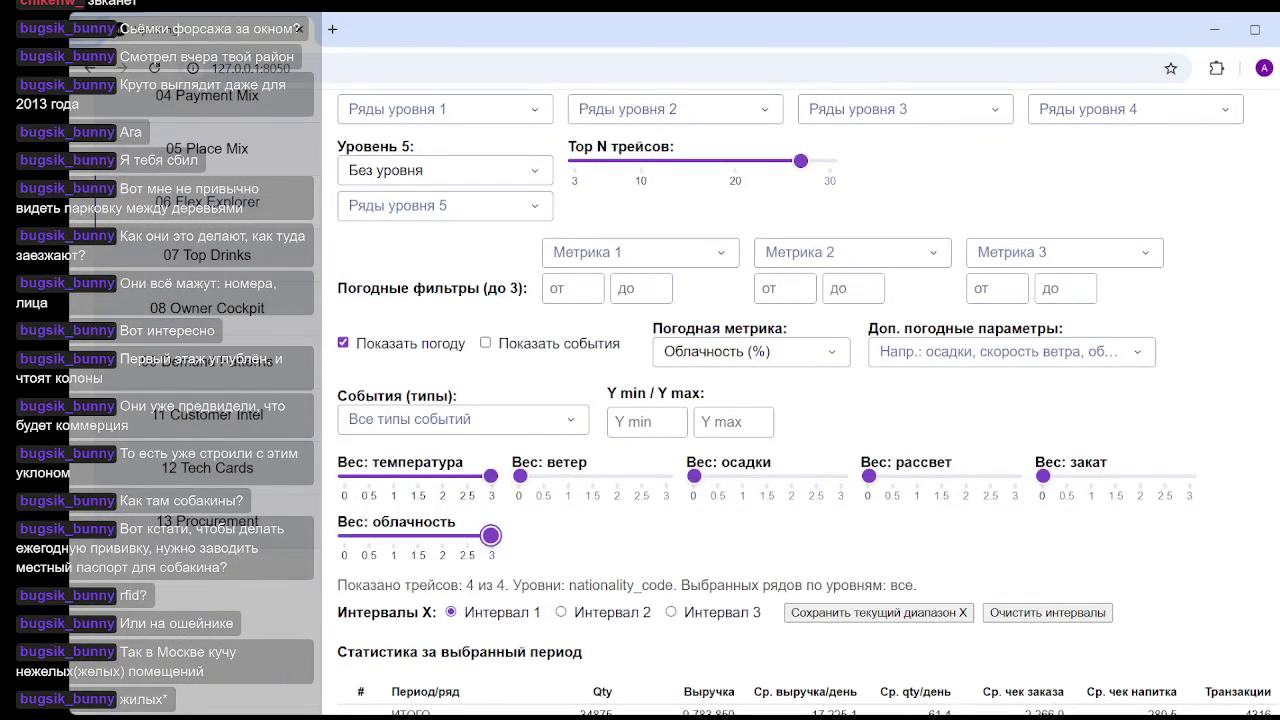
pyautogui.scroll(-10, 800, 400)
pyautogui.scroll(-5, 800, 400)
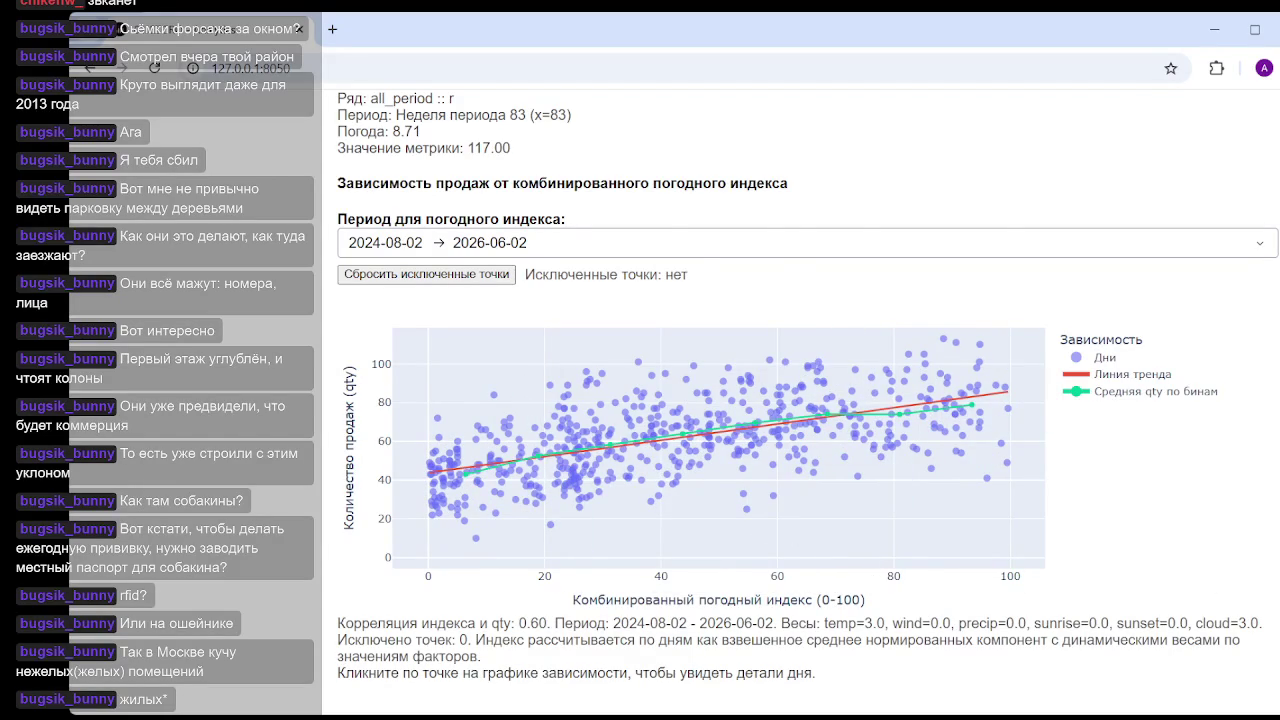
pyautogui.scroll(5, 560, 493)
pyautogui.scroll(5, 560, 493)
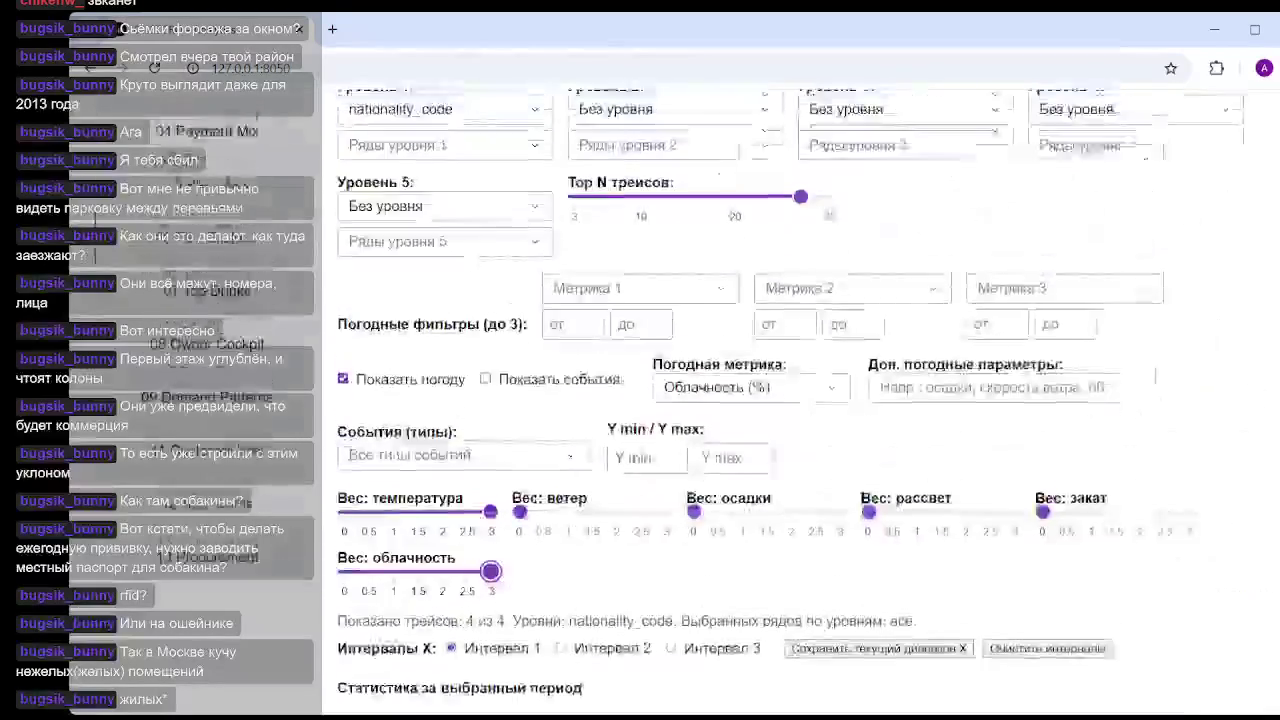
# - Set the wind weight to 1 and check the dependency scatter
pyautogui.scroll(1, 560, 493)
pyautogui.moveTo(520, 493); pyautogui.dragTo(568, 493)
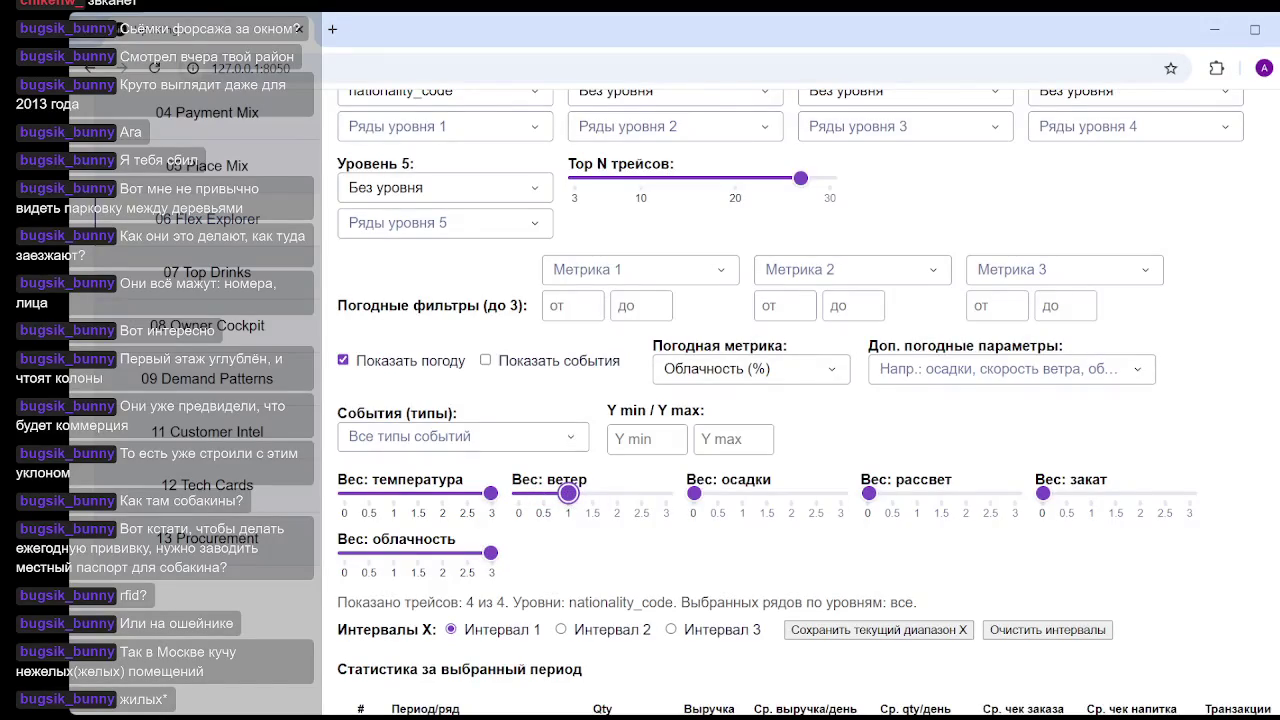
pyautogui.scroll(-10, 568, 493)
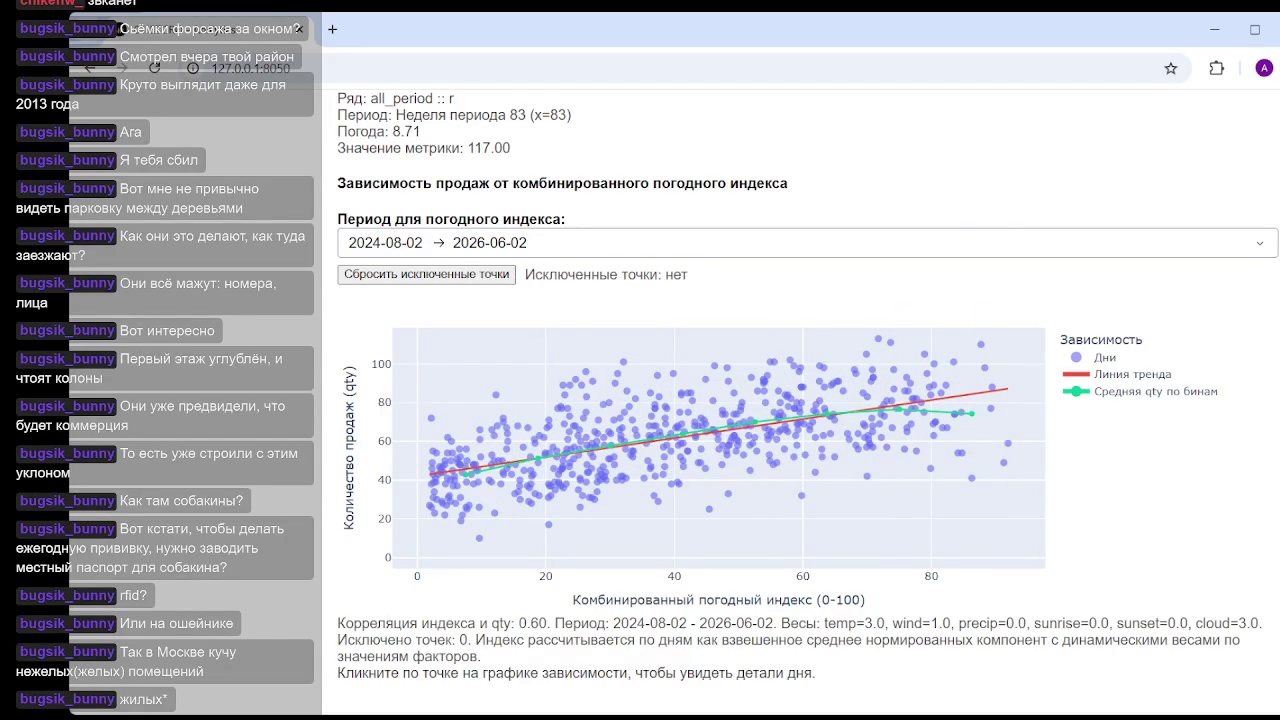
pyautogui.scroll(10, 800, 400)
pyautogui.scroll(5, 800, 400)
pyautogui.scroll(-5, 800, 400)
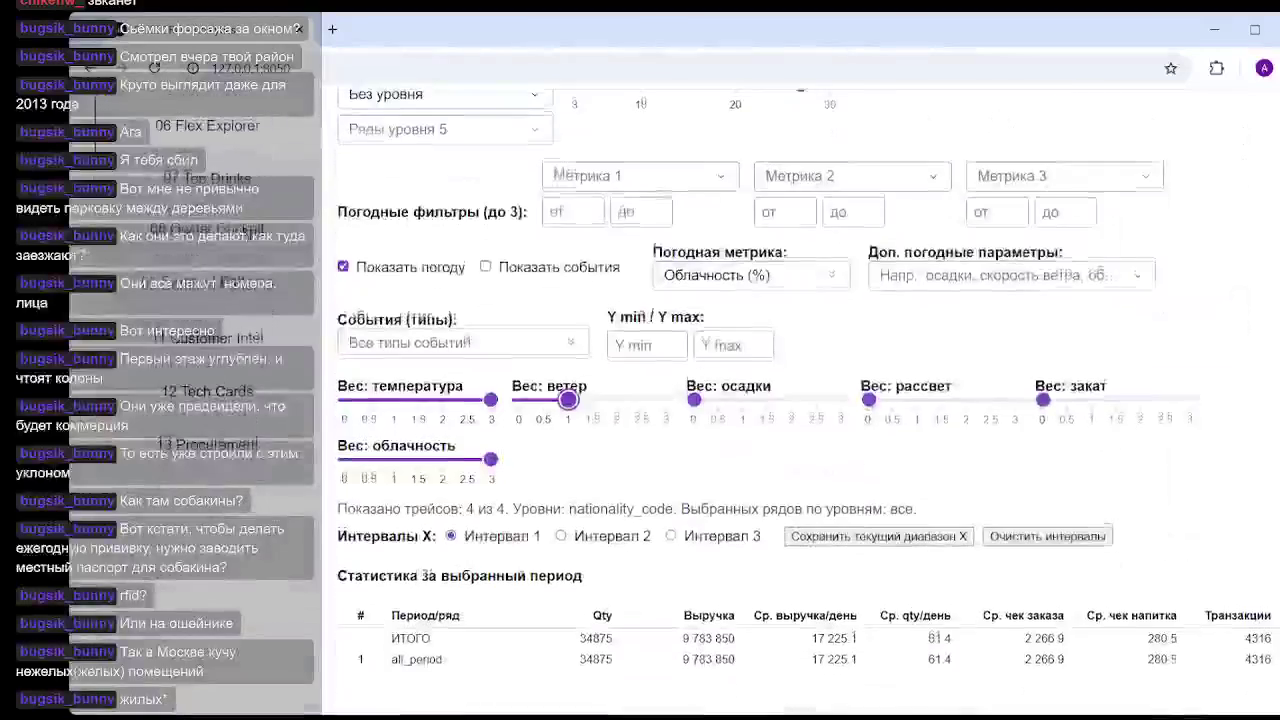
pyautogui.scroll(1, 1124, 284)
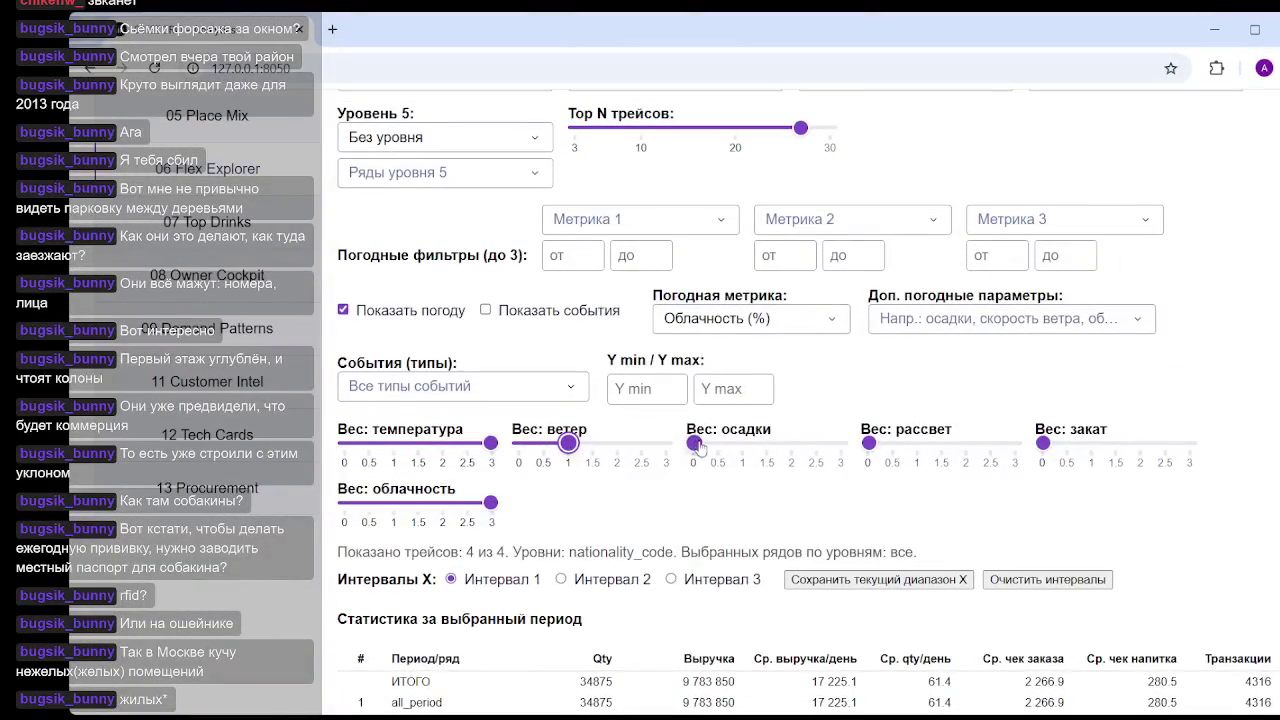
# - Set the precipitation weight to 2; the correlation stays at 0.60
pyautogui.moveTo(703, 446); pyautogui.dragTo(791, 443)
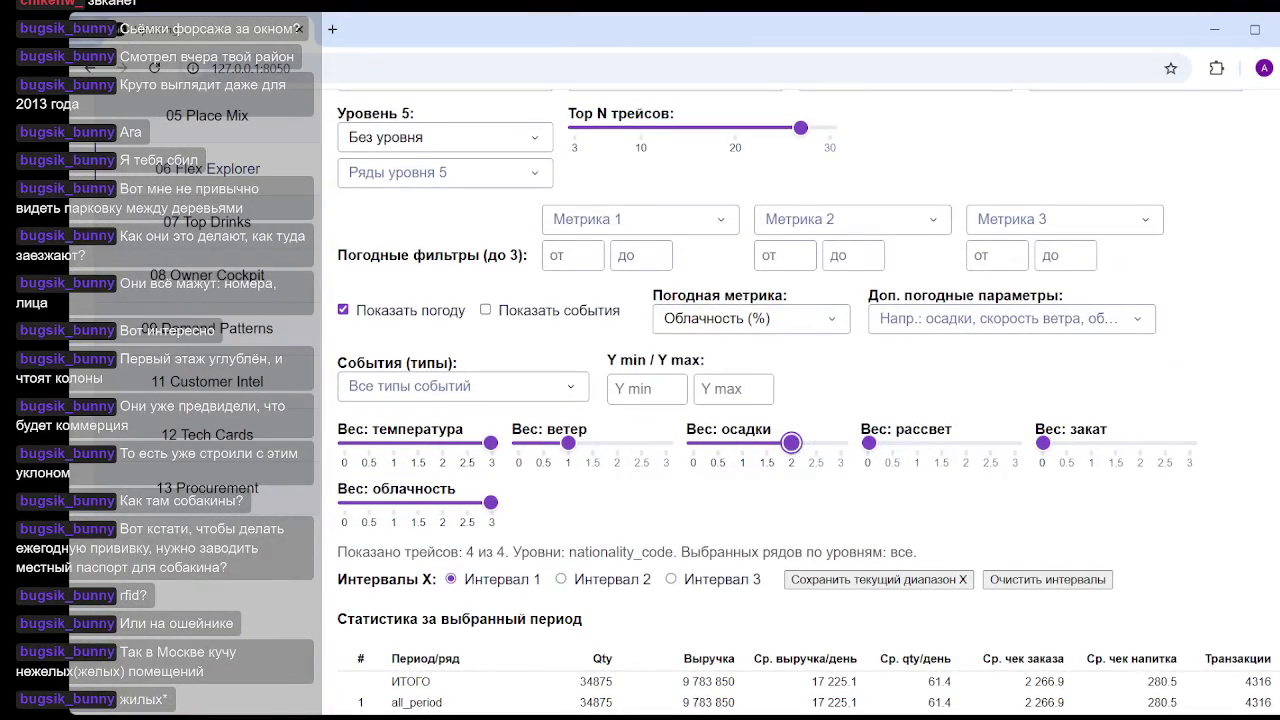
pyautogui.scroll(-10, 791, 443)
pyautogui.scroll(-3, 860, 540)
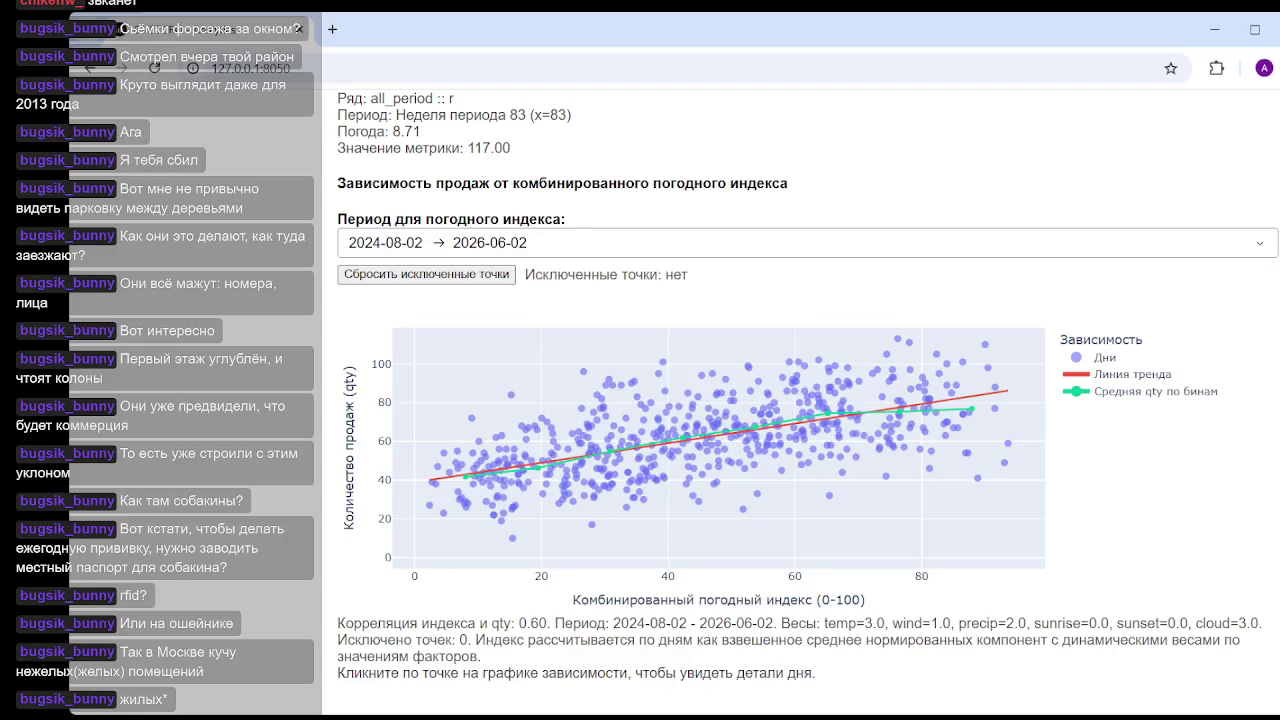
pyautogui.scroll(15, 800, 400)
pyautogui.scroll(-5, 800, 400)
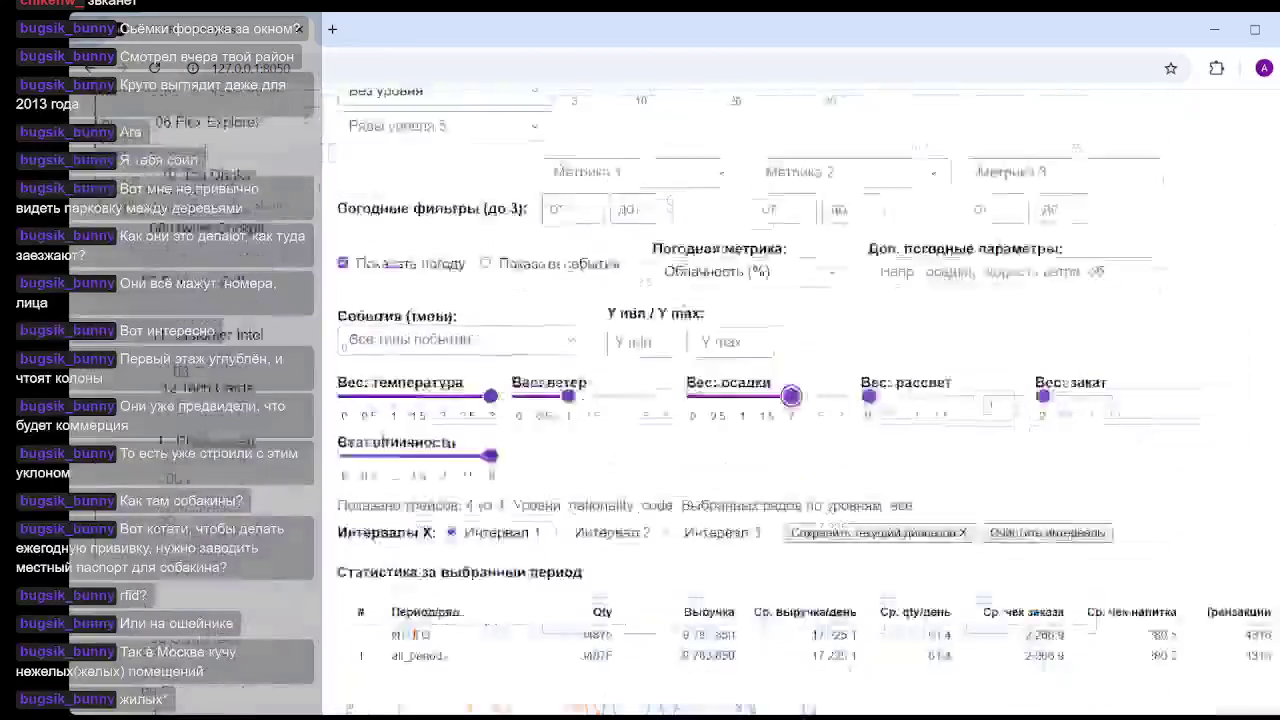
# - Lower the cloudiness weight to 1.5 and check the scatter
pyautogui.scroll(1, 800, 400)
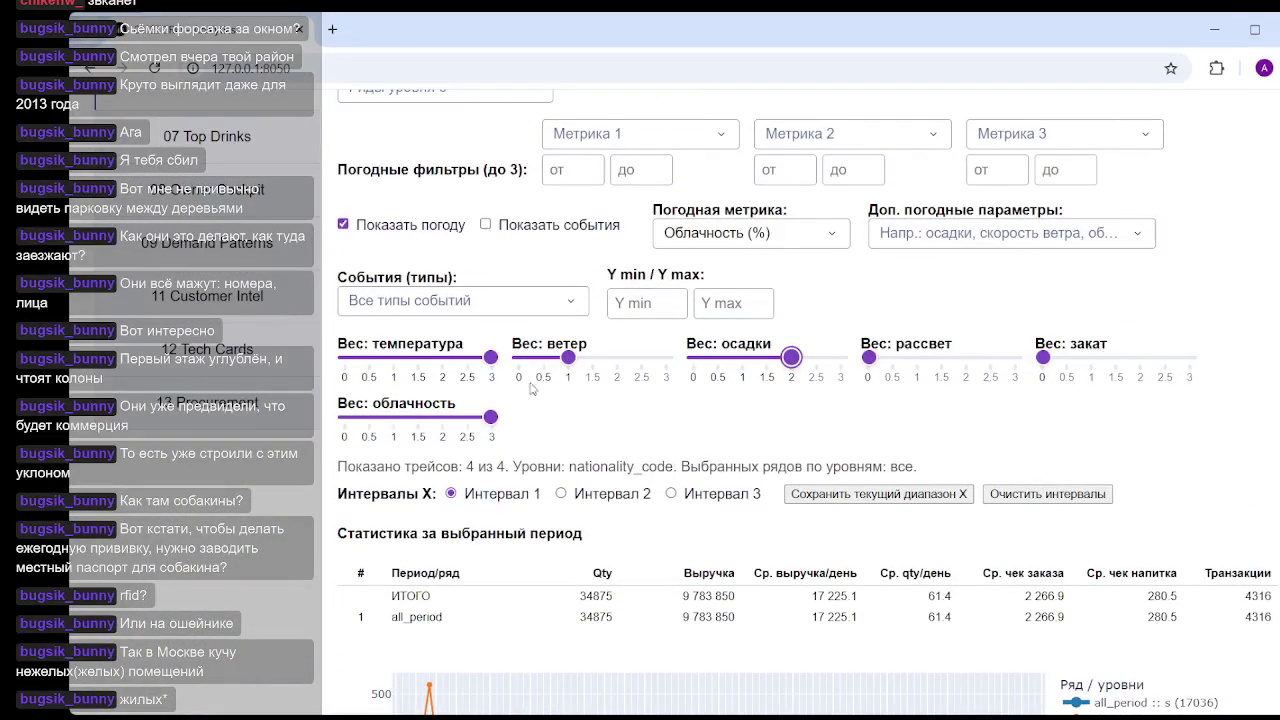
pyautogui.moveTo(490, 417); pyautogui.dragTo(418, 418)
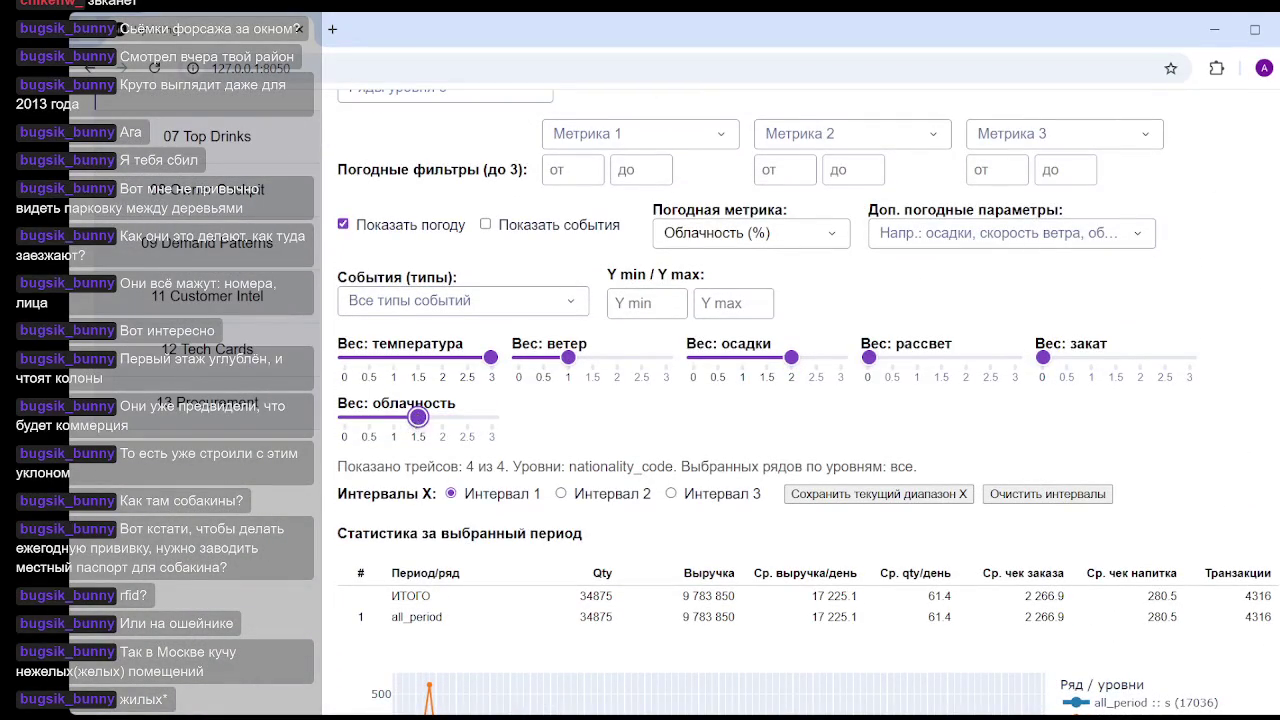
pyautogui.scroll(-10, 700, 400)
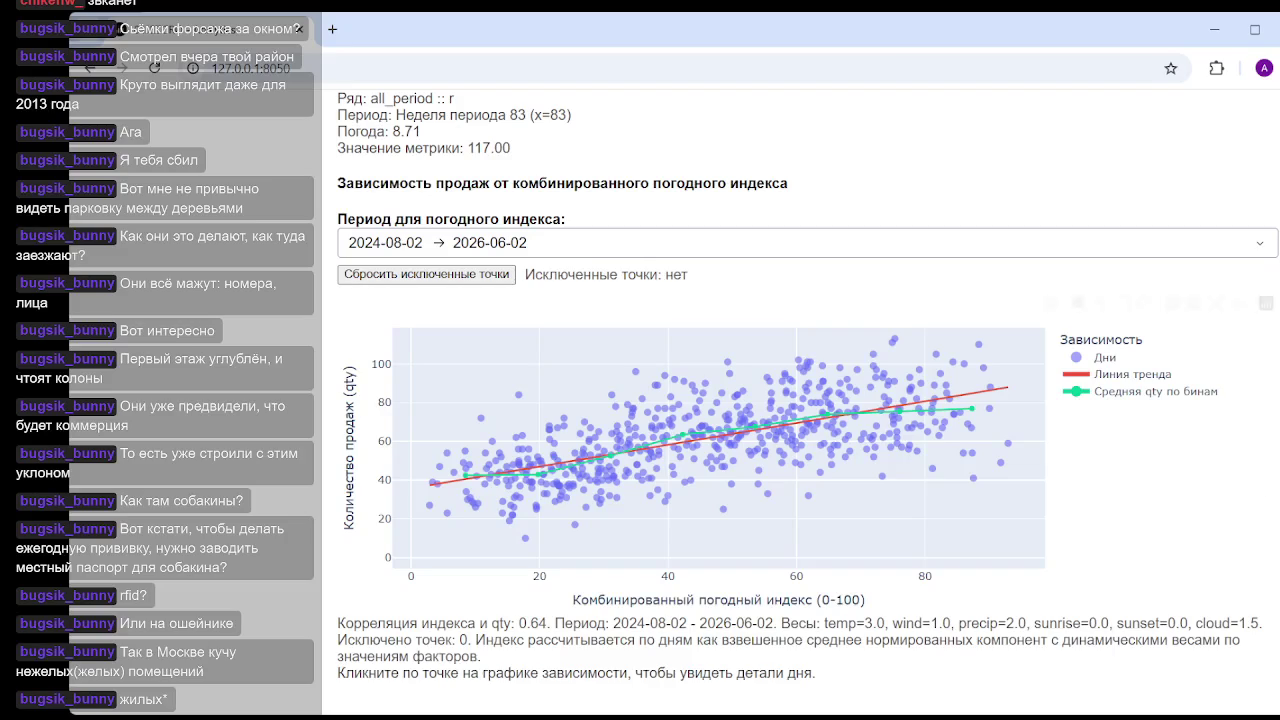
pyautogui.scroll(10, 928, 288)
pyautogui.scroll(5, 928, 288)
pyautogui.scroll(-5, 928, 288)
pyautogui.scroll(-1, 928, 288)
# - Lower the precipitation weight to 1 and review the scatter
pyautogui.moveTo(791, 268); pyautogui.dragTo(742, 270)
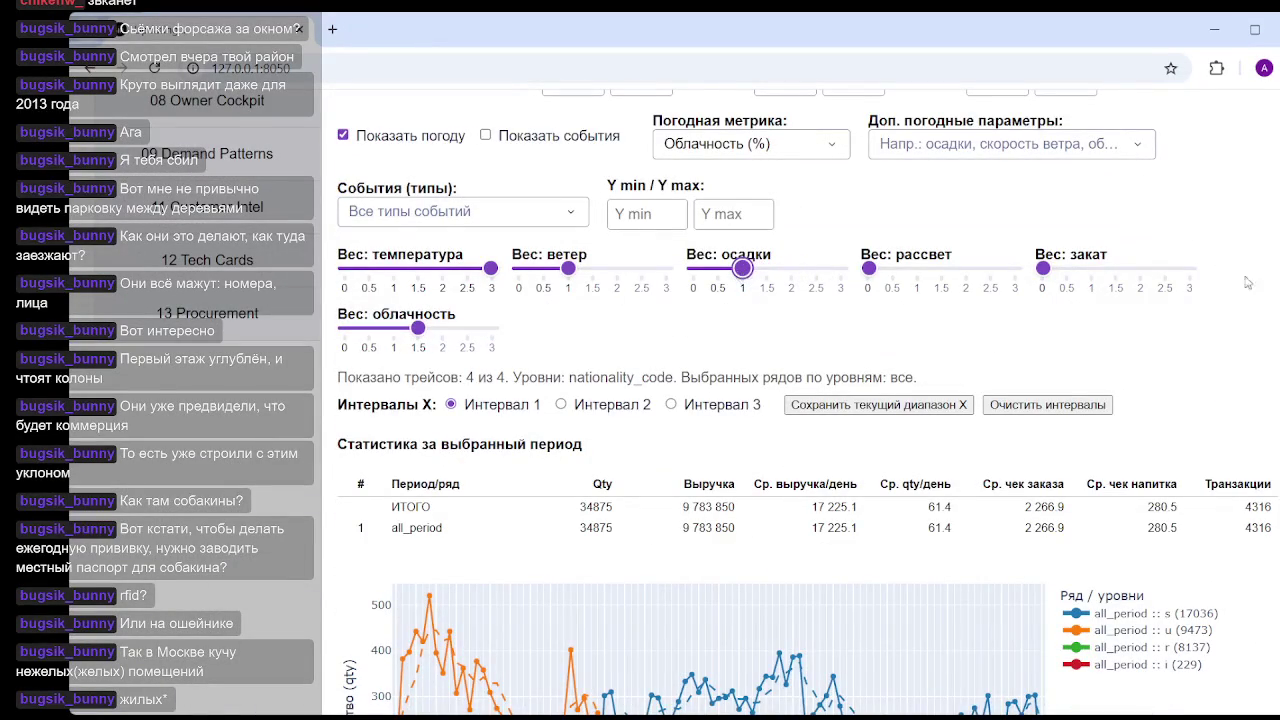
pyautogui.scroll(-10, 1042, 401)
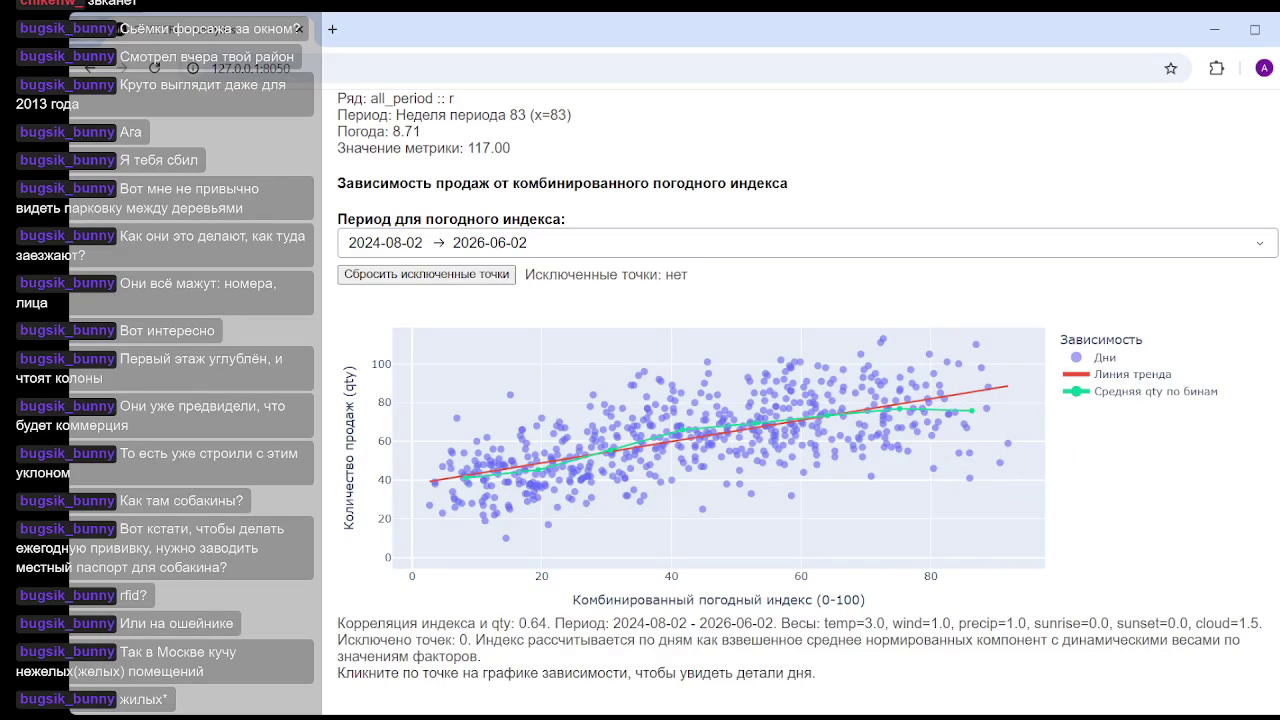
pyautogui.scroll(5, 1251, 264)
pyautogui.scroll(5, 1251, 264)
pyautogui.scroll(5, 1251, 264)
pyautogui.scroll(1, 1251, 264)
pyautogui.scroll(-1, 716, 408)
# - Try a temperature weight of 2 and inspect the scatter
pyautogui.moveTo(490, 427); pyautogui.dragTo(442, 427)
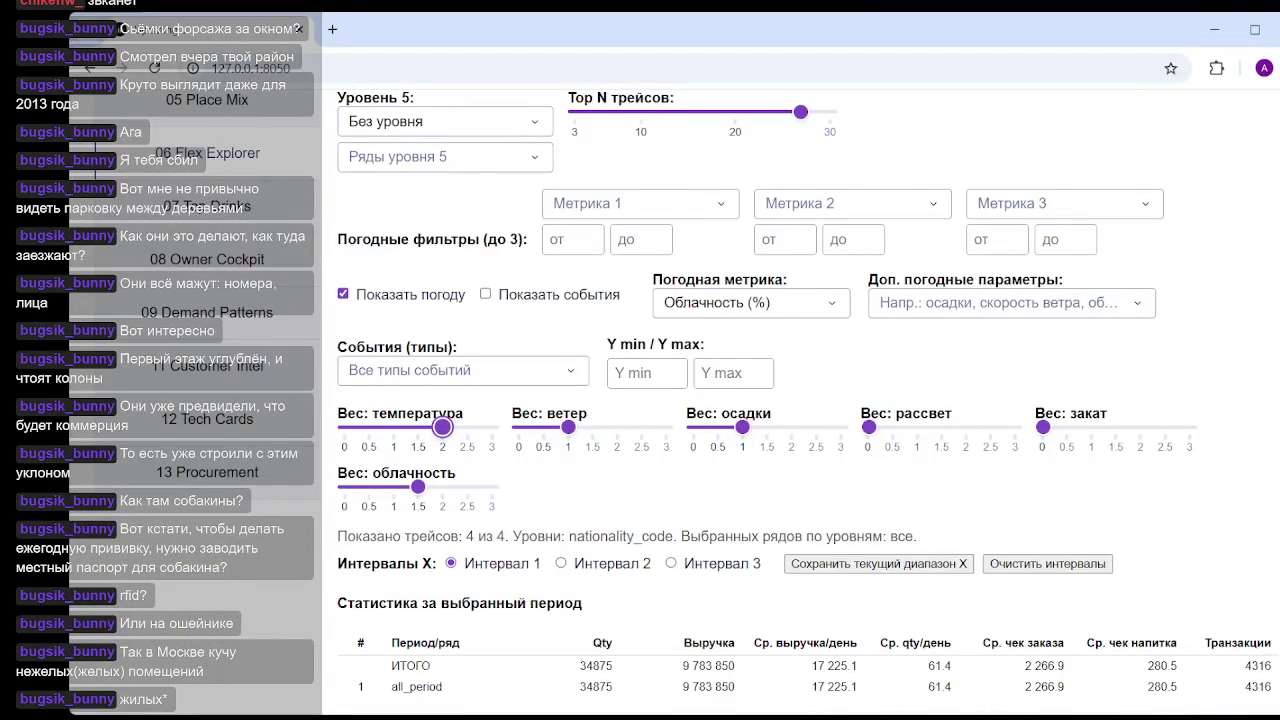
pyautogui.scroll(-10, 1000, 500)
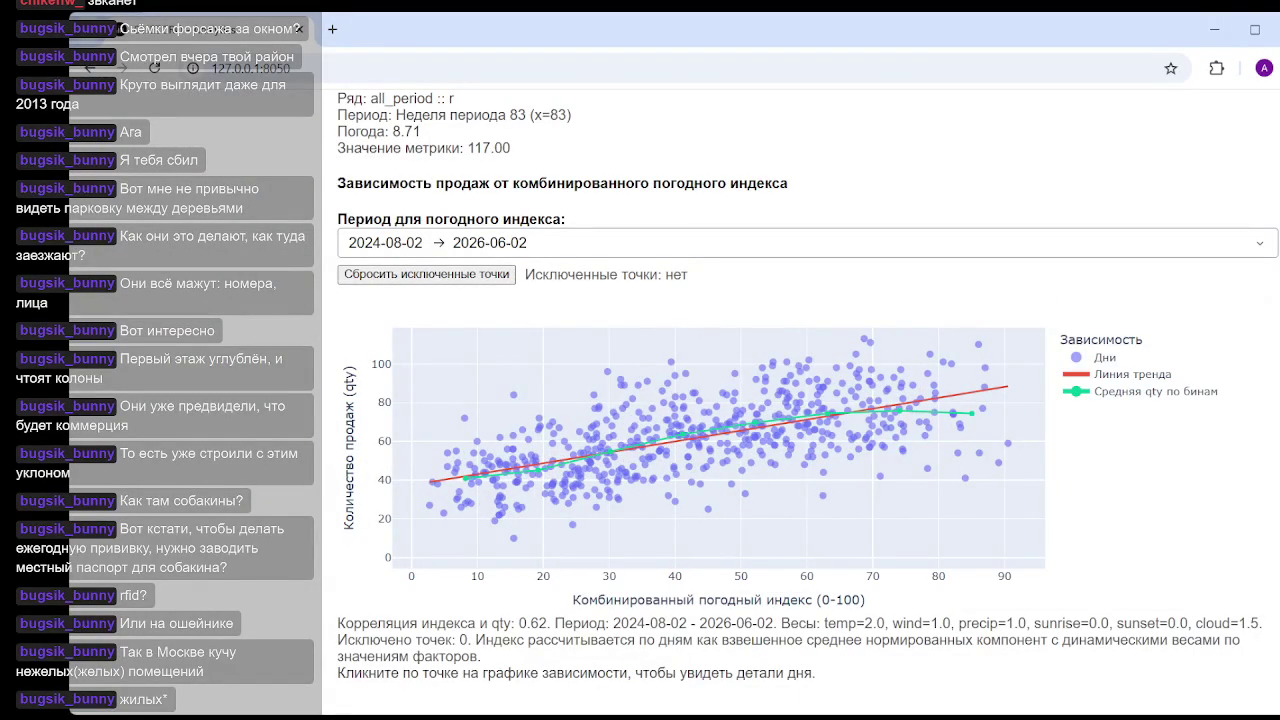
pyautogui.moveTo(347, 243); pyautogui.dragTo(690, 275)
pyautogui.scroll(15, 400, 487)
pyautogui.scroll(-2, 400, 487)
pyautogui.scroll(-1, 400, 487)
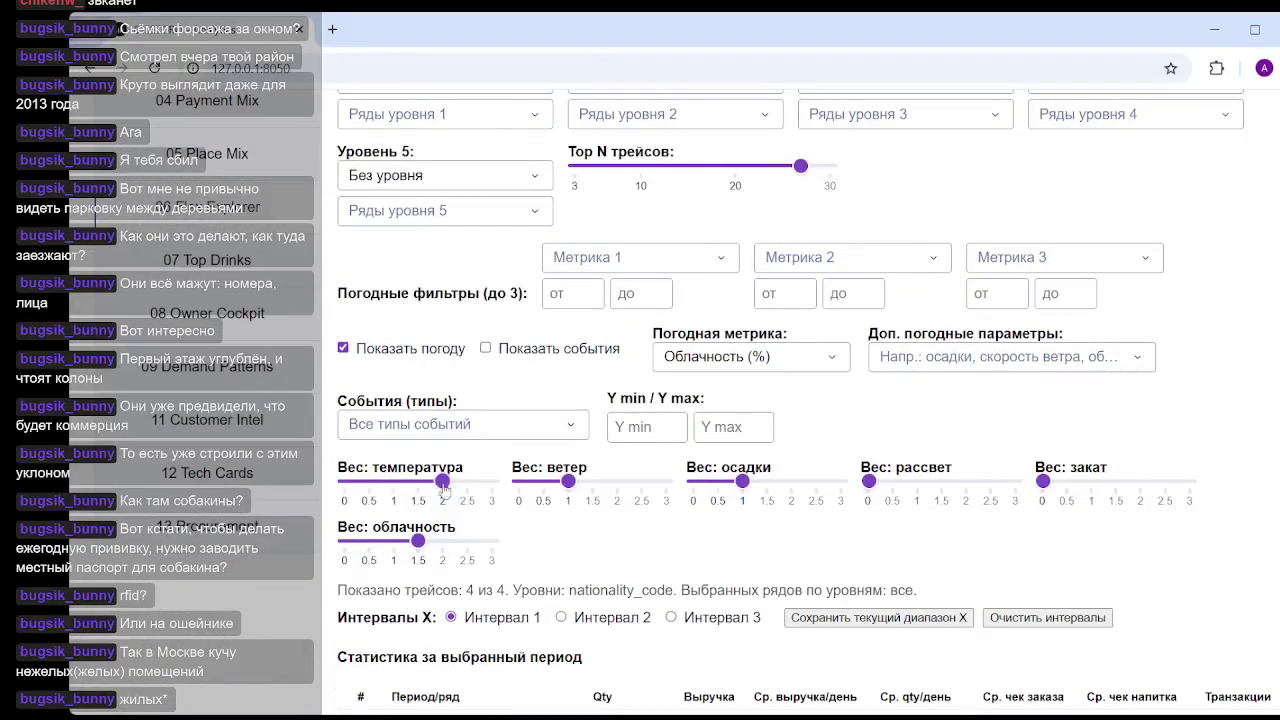
# - Restore the temperature weight to 3, lifting the correlation to 0.64
pyautogui.moveTo(442, 481); pyautogui.dragTo(490, 481)
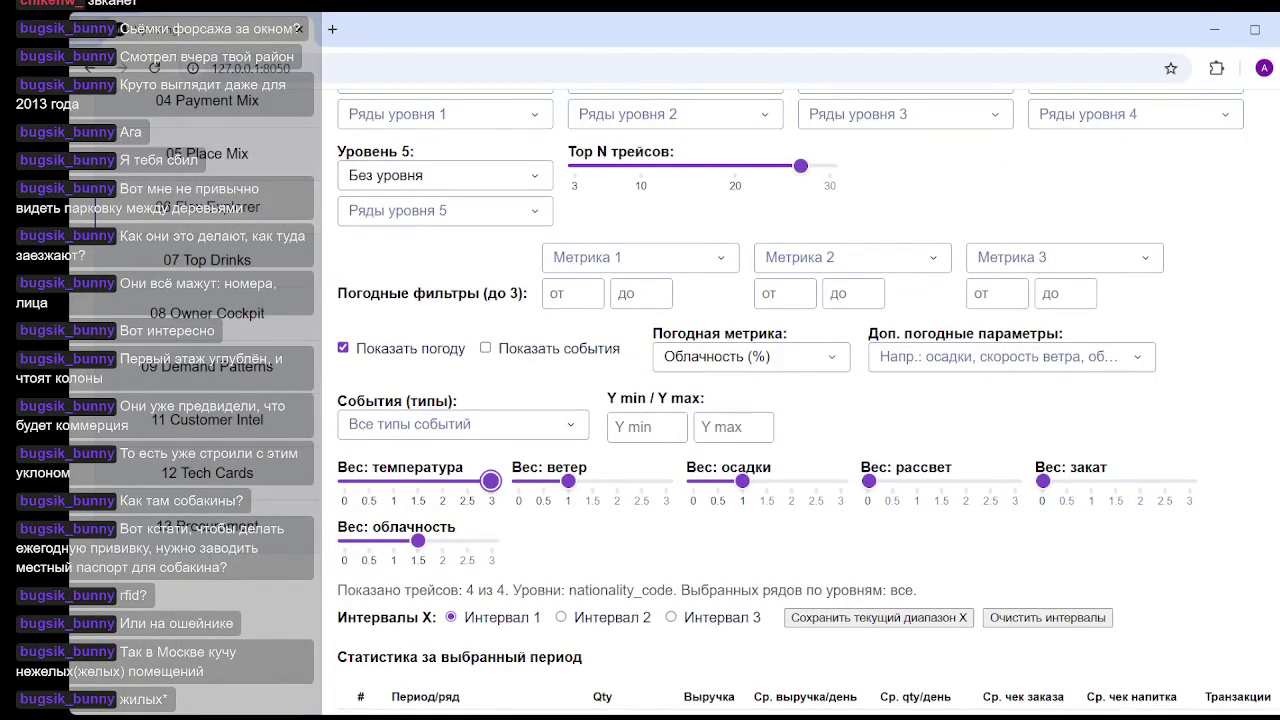
pyautogui.scroll(-10, 800, 400)
pyautogui.scroll(-2, 800, 400)
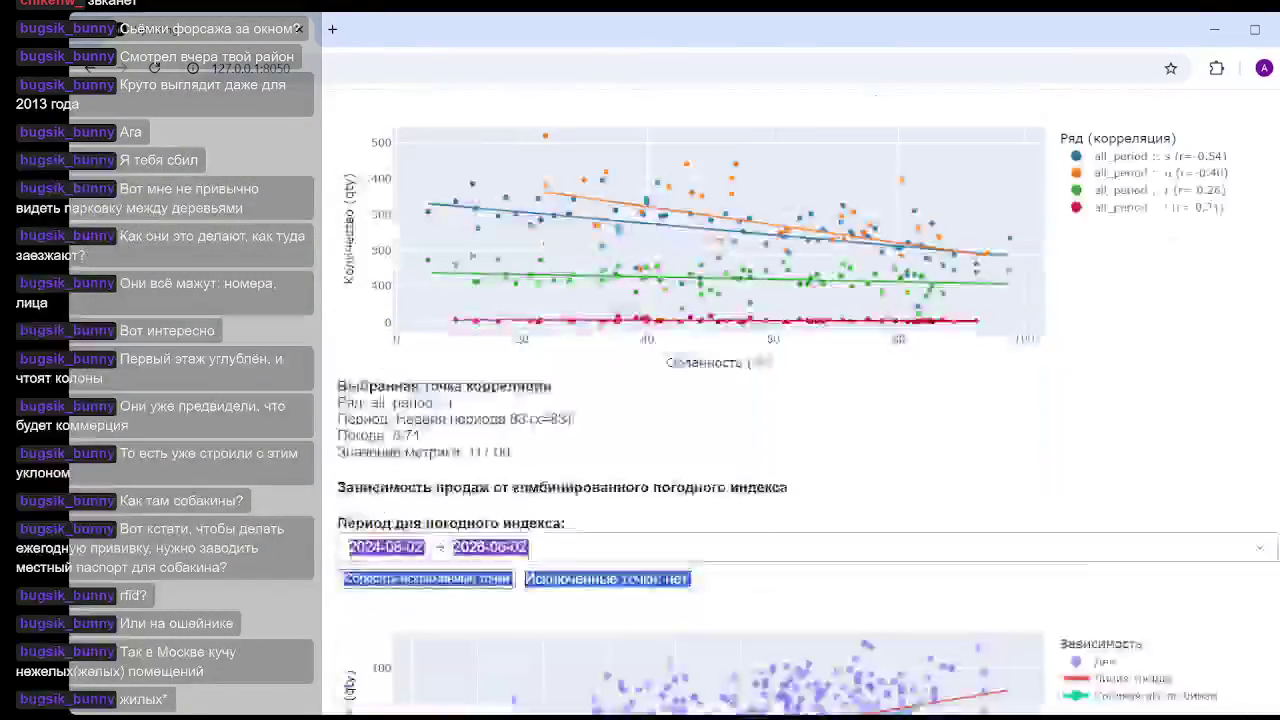
pyautogui.scroll(-5, 800, 400)
pyautogui.moveTo(1008, 453)
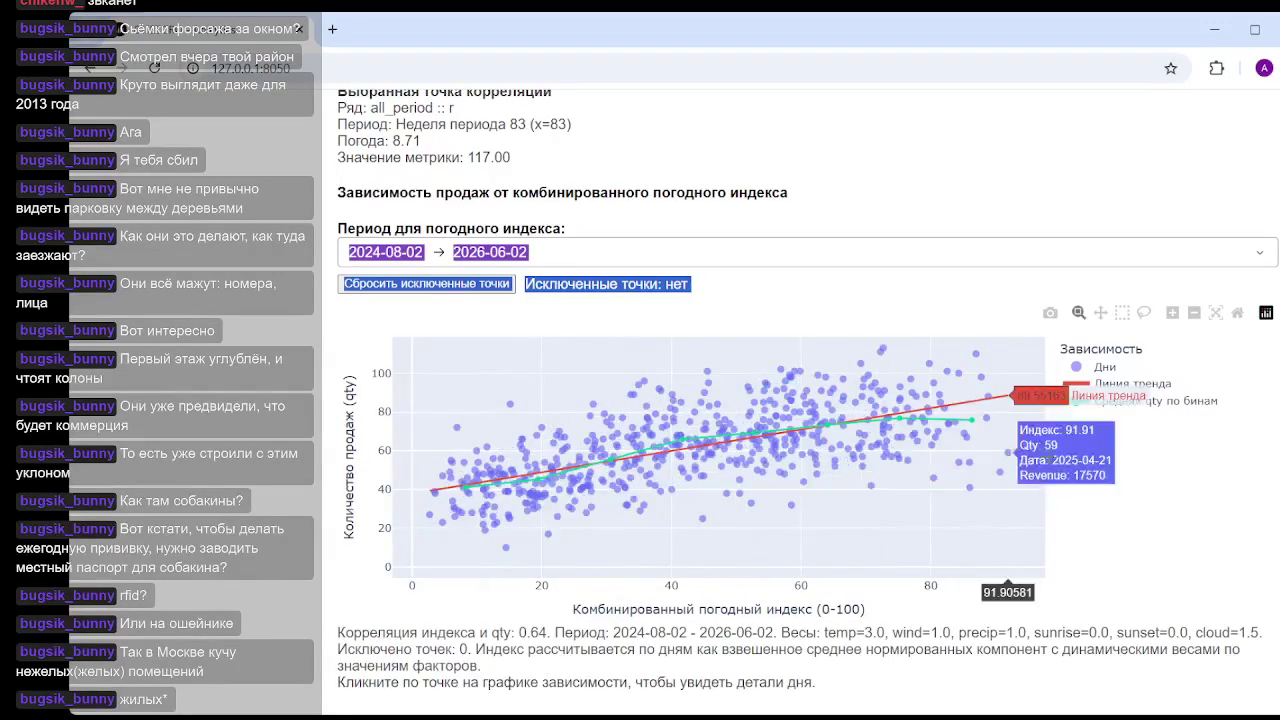
pyautogui.scroll(10, 800, 400)
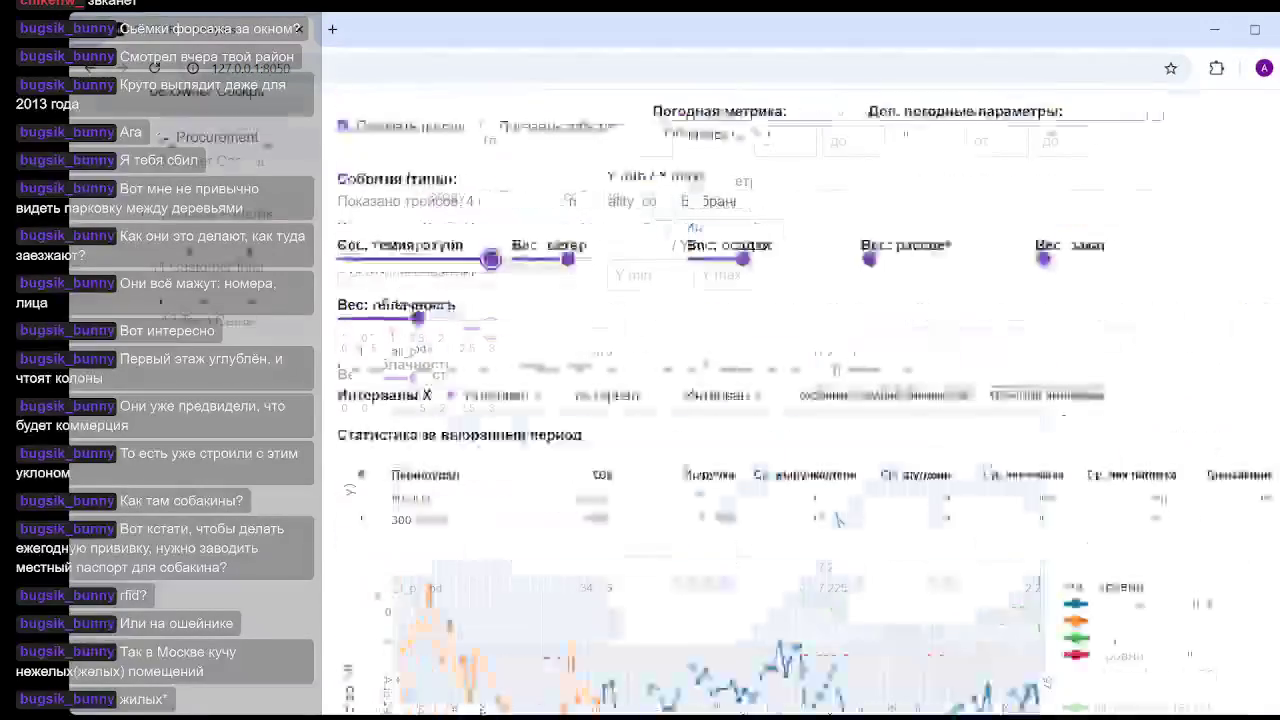
# - Drop the precipitation weight to 0 and check the weather-index chart
pyautogui.scroll(3, 800, 400)
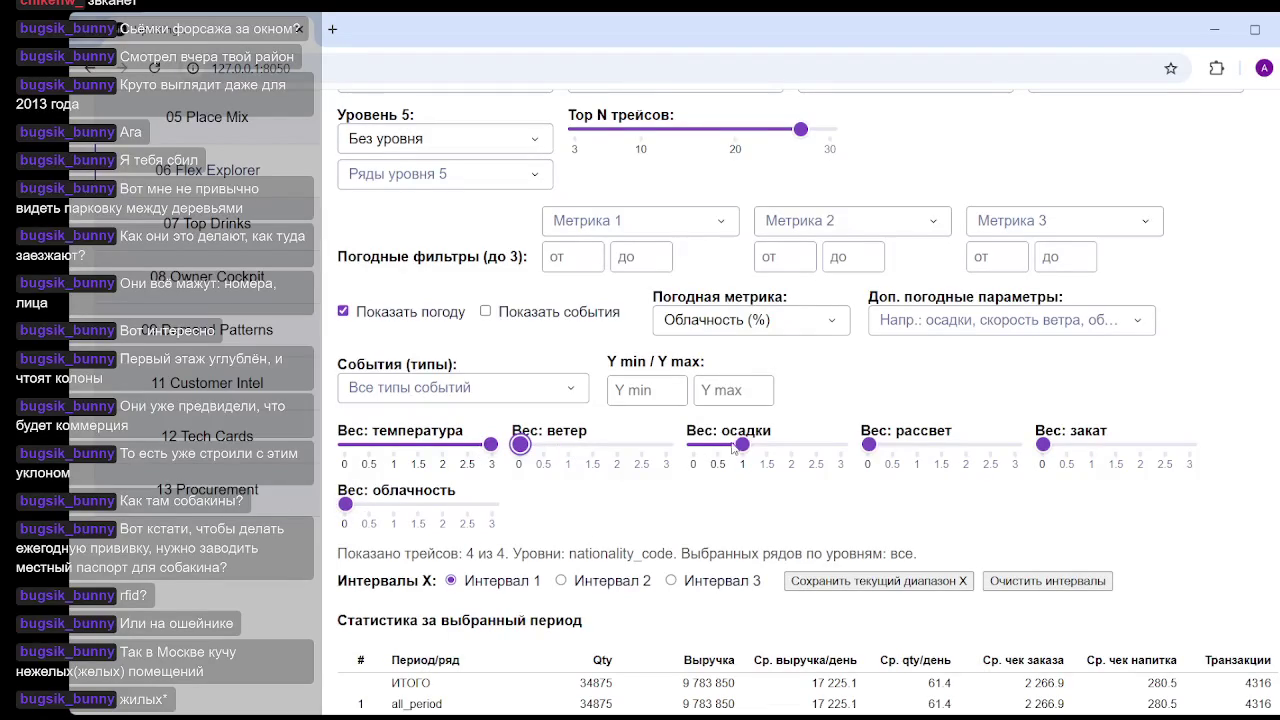
pyautogui.moveTo(733, 448); pyautogui.dragTo(636, 451)
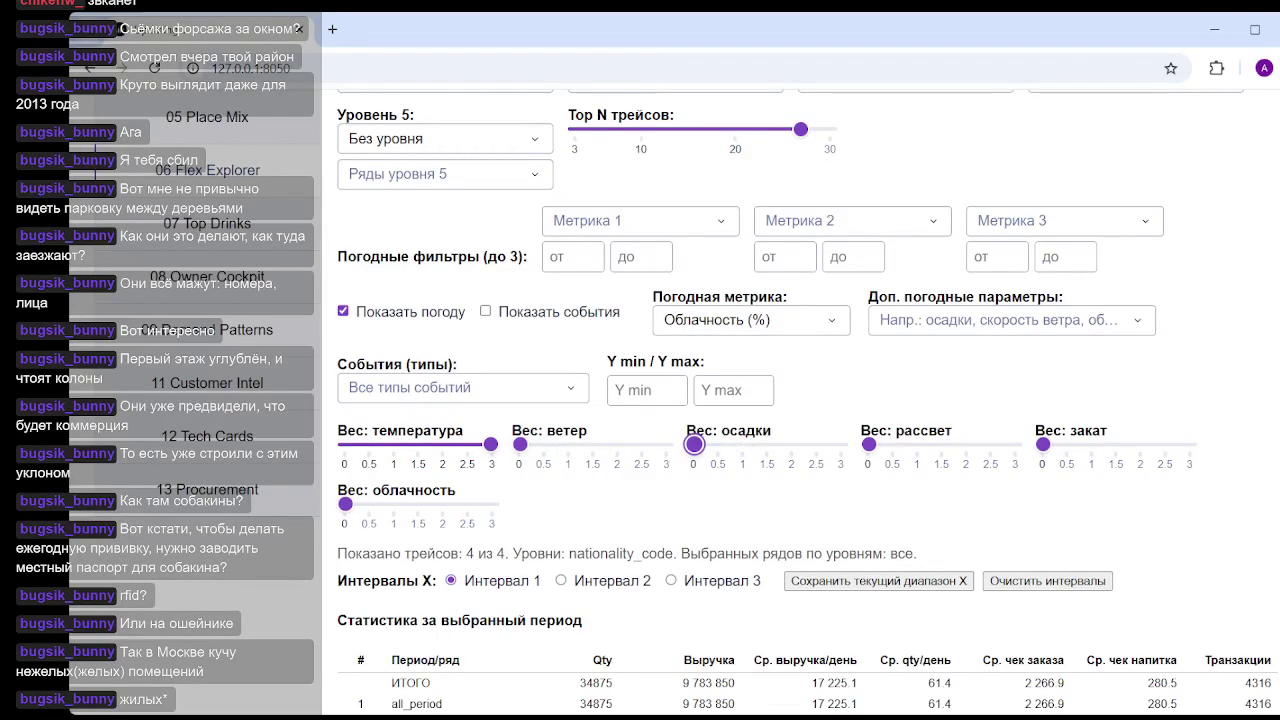
pyautogui.scroll(-2, 800, 400)
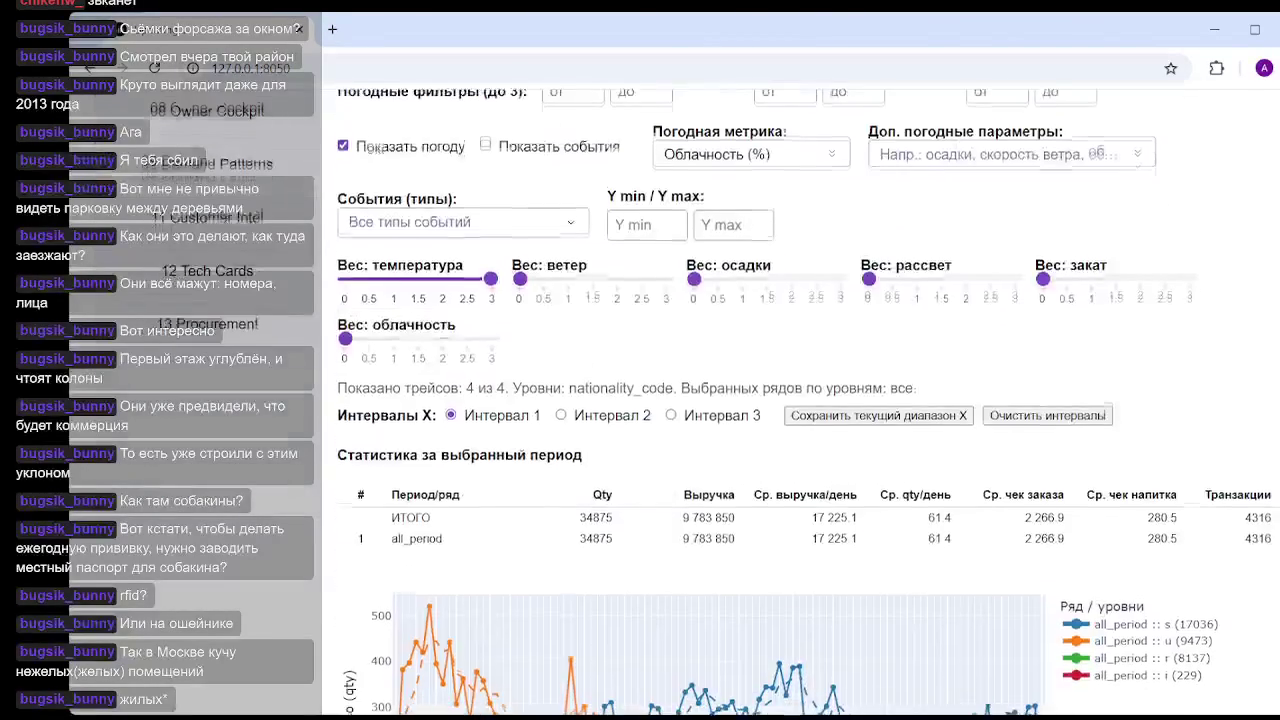
pyautogui.scroll(-3, 800, 400)
pyautogui.scroll(-8, 800, 400)
pyautogui.moveTo(852, 430)
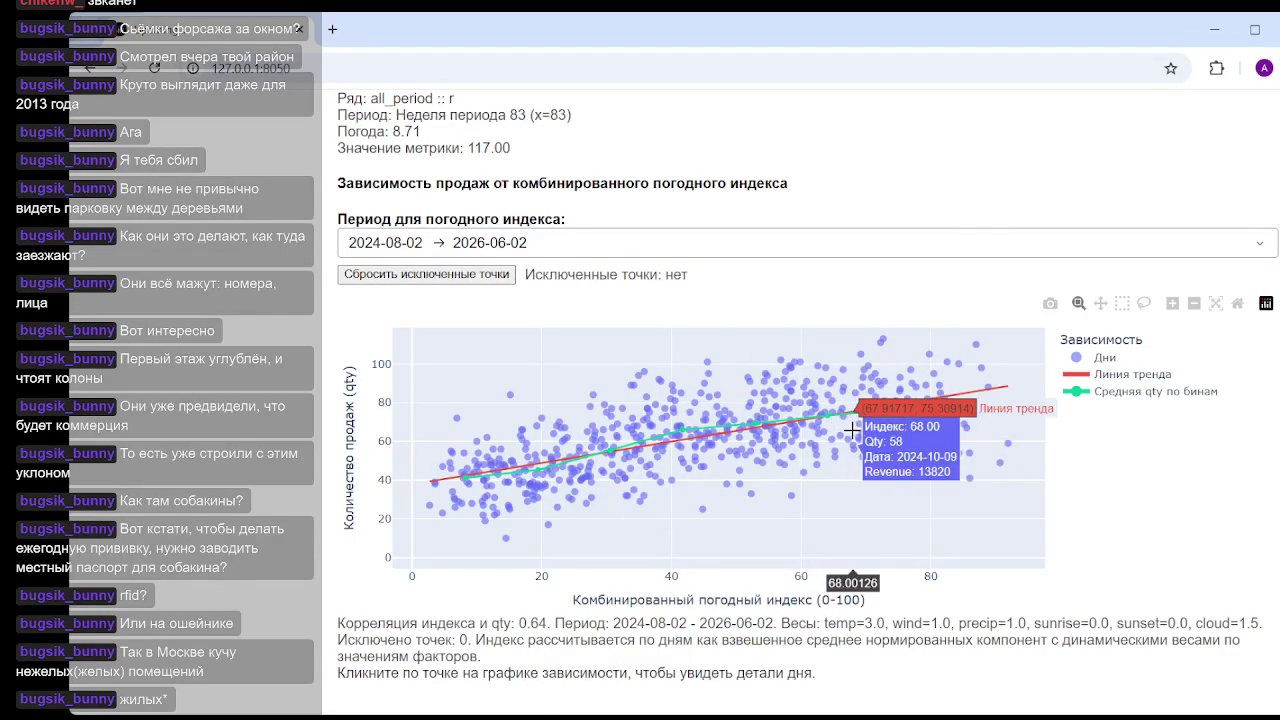
pyautogui.scroll(1, 836, 430)
pyautogui.scroll(-1, 836, 430)
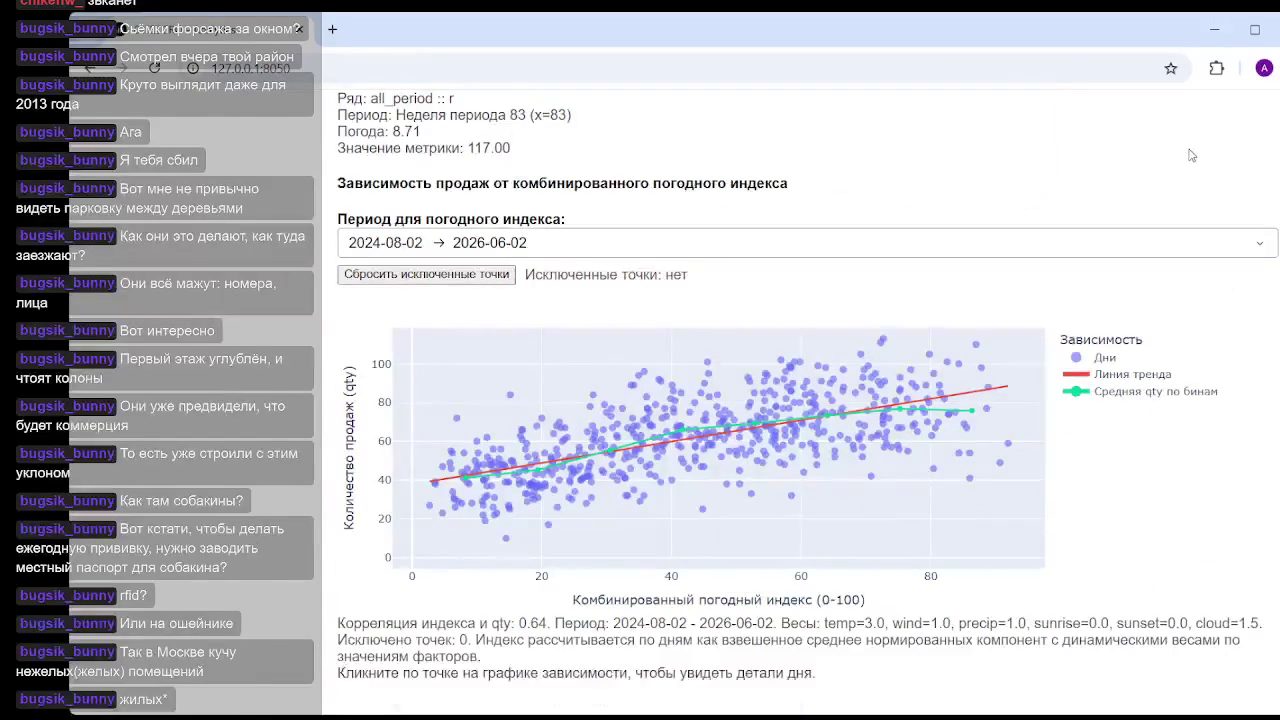
# - Set the temperature weight to 3 and view the weather-index dependency chart
pyautogui.scroll(10, 800, 400)
pyautogui.scroll(-5, 800, 400)
pyautogui.scroll(10, 800, 400)
pyautogui.scroll(5, 800, 400)
pyautogui.scroll(-5, 800, 400)
pyautogui.scroll(3, 800, 400)
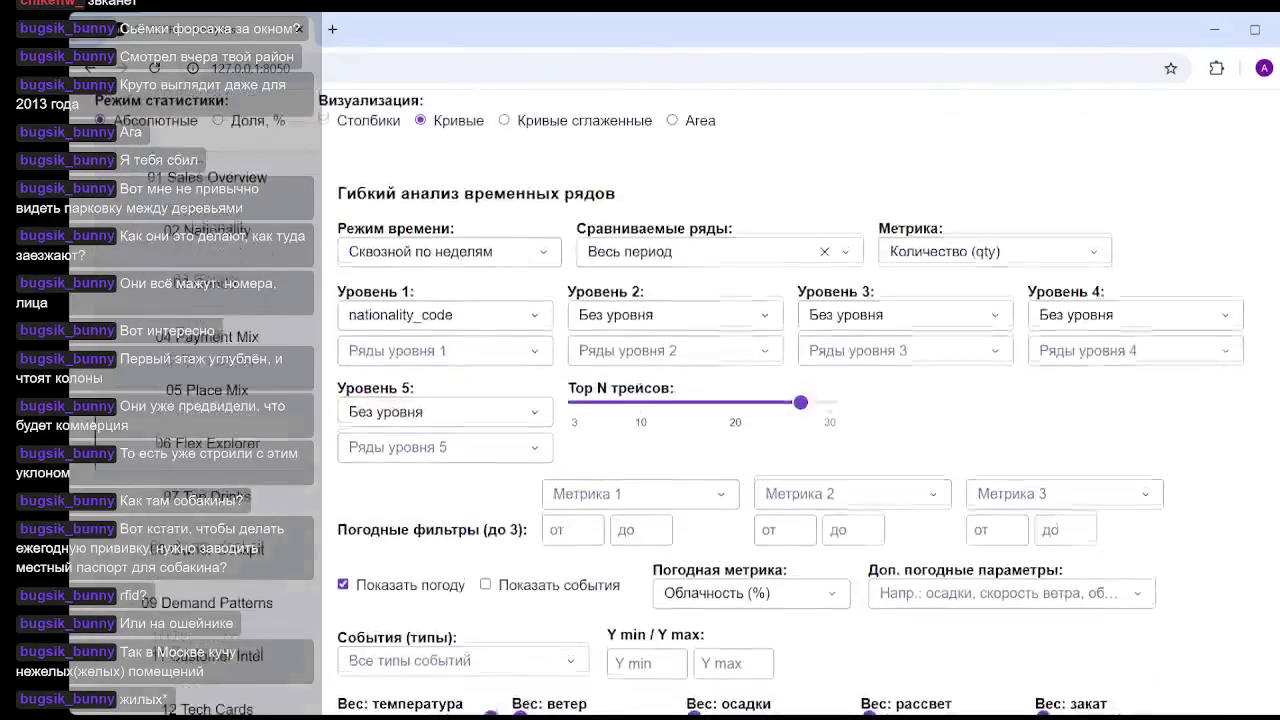
pyautogui.scroll(-6, 800, 400)
pyautogui.scroll(-4, 800, 400)
pyautogui.scroll(10, 800, 400)
pyautogui.moveTo(466, 641); pyautogui.dragTo(491, 641)
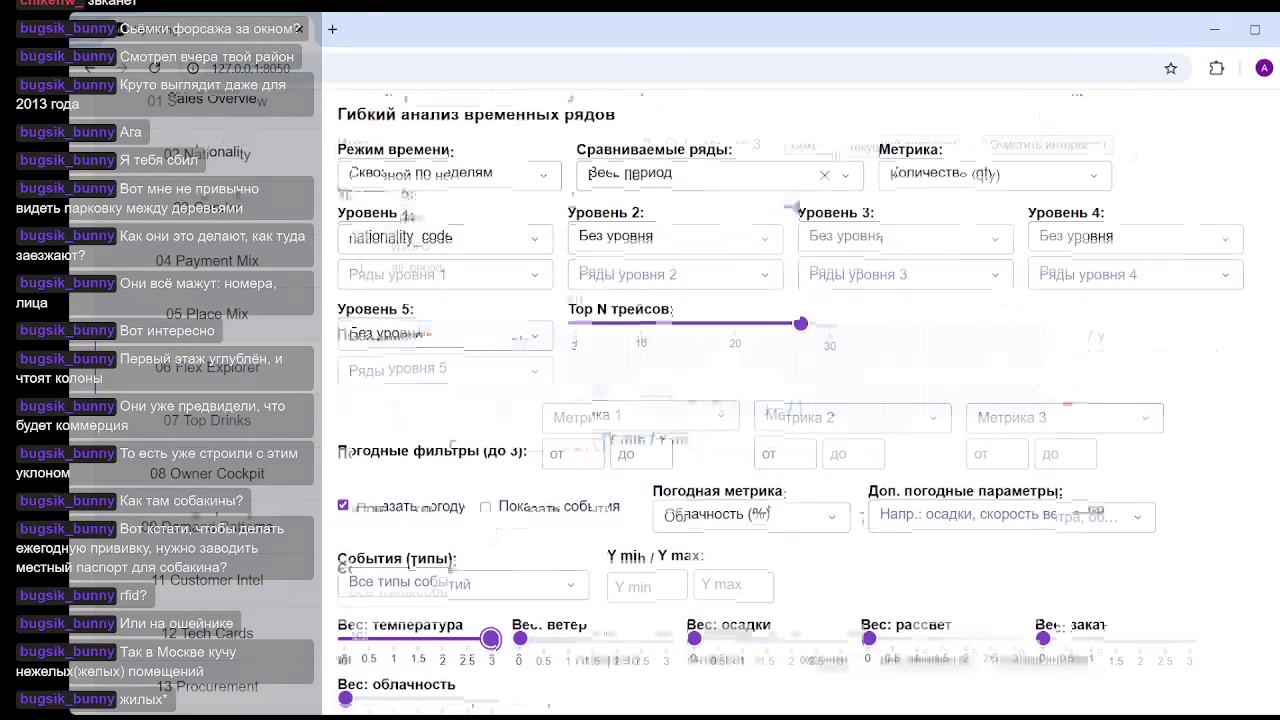
pyautogui.scroll(-10, 1118, 567)
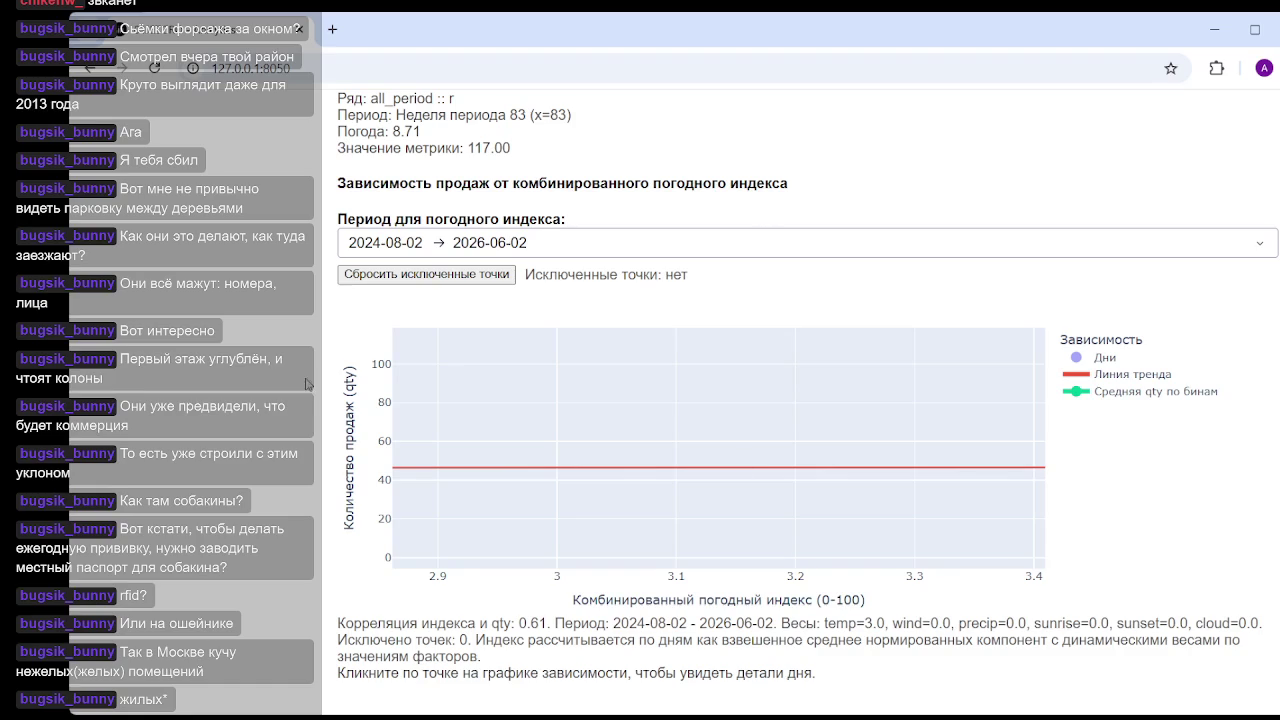
pyautogui.scroll(6, 702, 190)
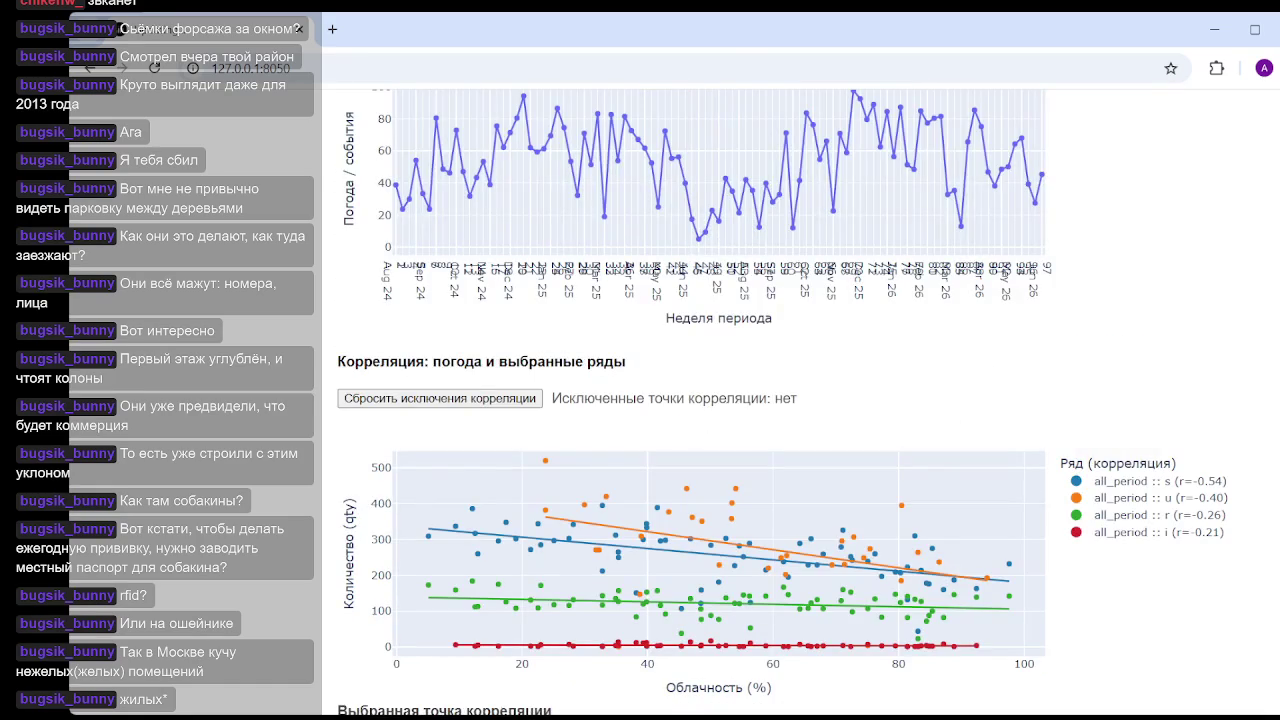
pyautogui.scroll(-6, 1090, 430)
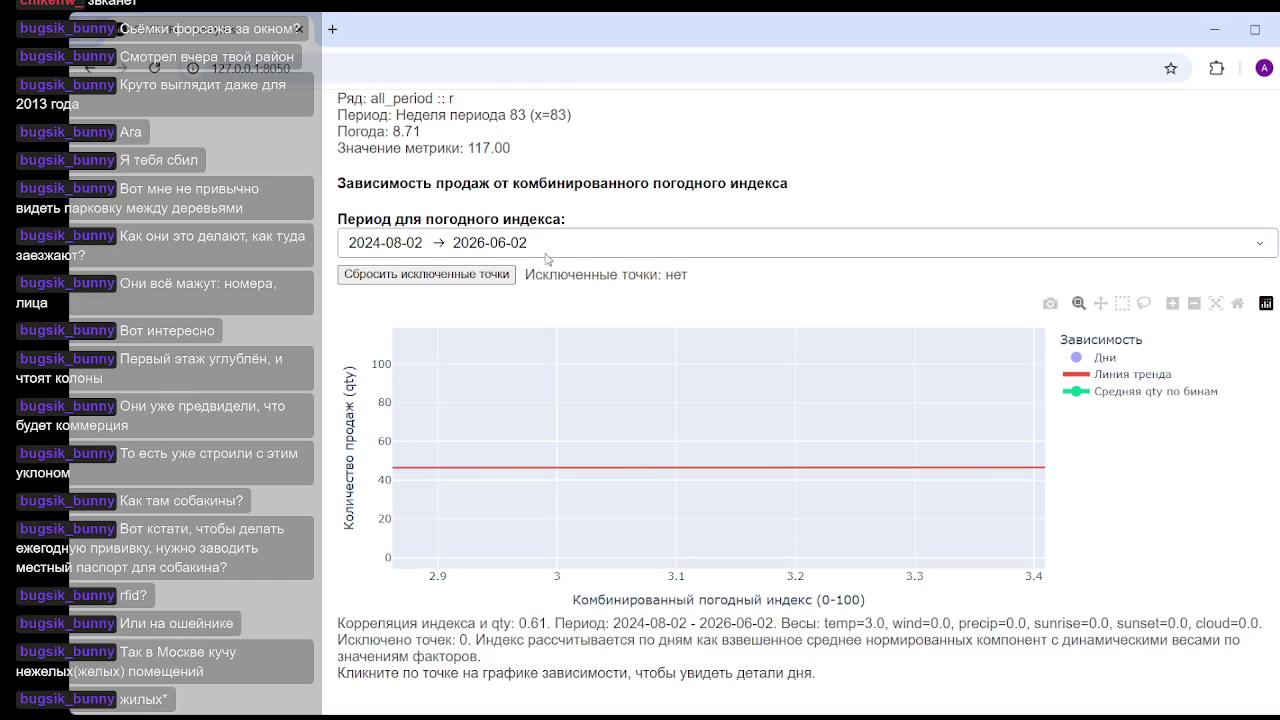
pyautogui.scroll(7, 1253, 557)
pyautogui.scroll(-4, 1253, 557)
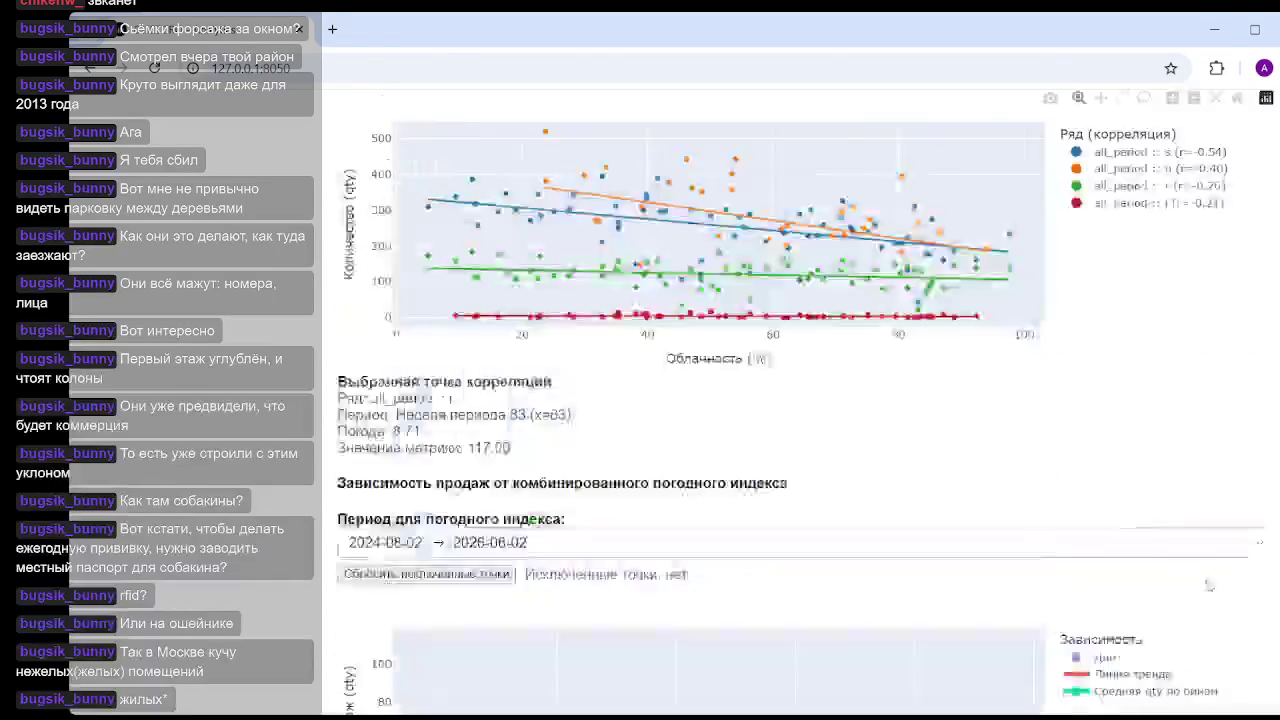
pyautogui.scroll(-3, 1200, 545)
pyautogui.scroll(10, 1200, 545)
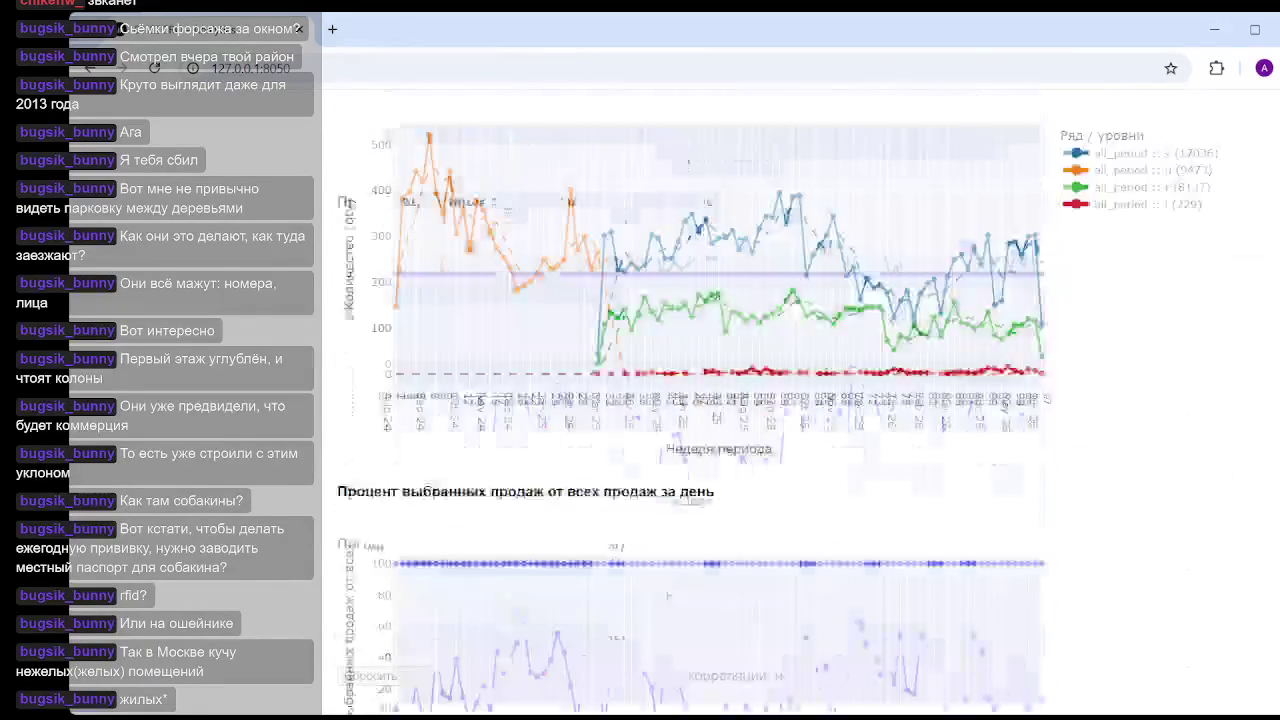
pyautogui.scroll(5, 1200, 545)
pyautogui.scroll(-8, 1090, 507)
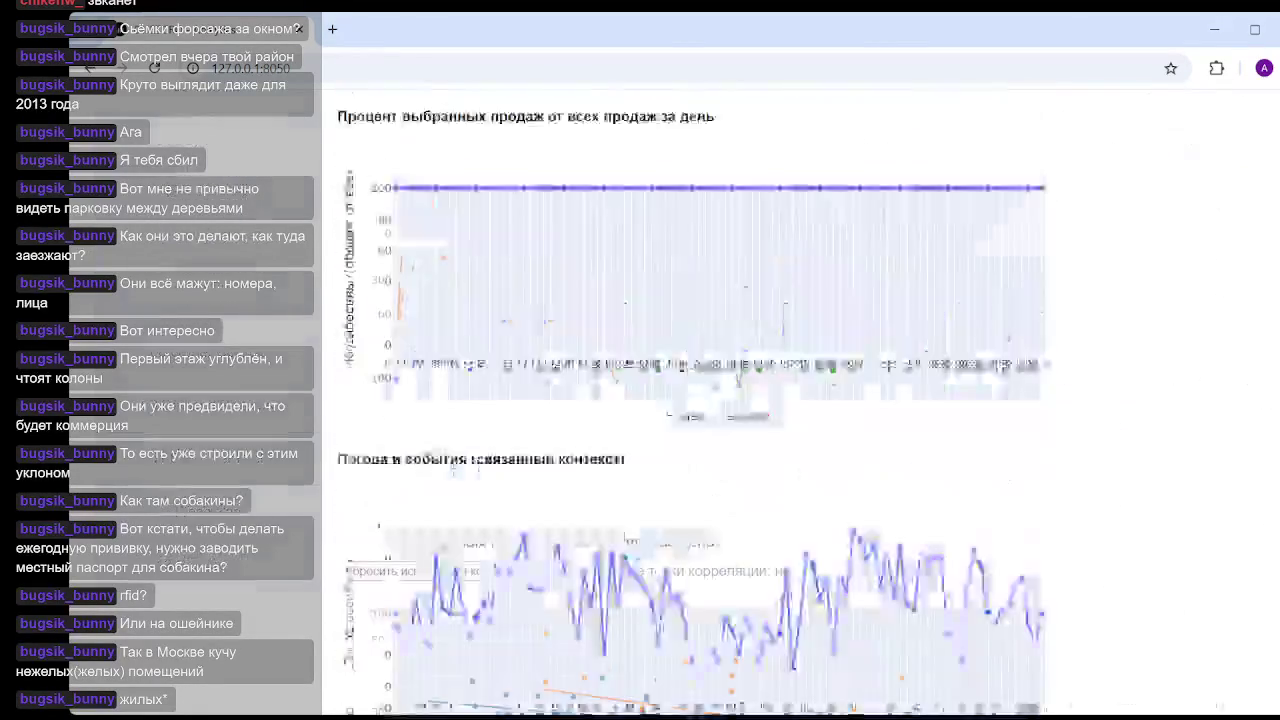
pyautogui.scroll(-7, 880, 515)
pyautogui.scroll(2, 817, 503)
pyautogui.scroll(-3, 463, 371)
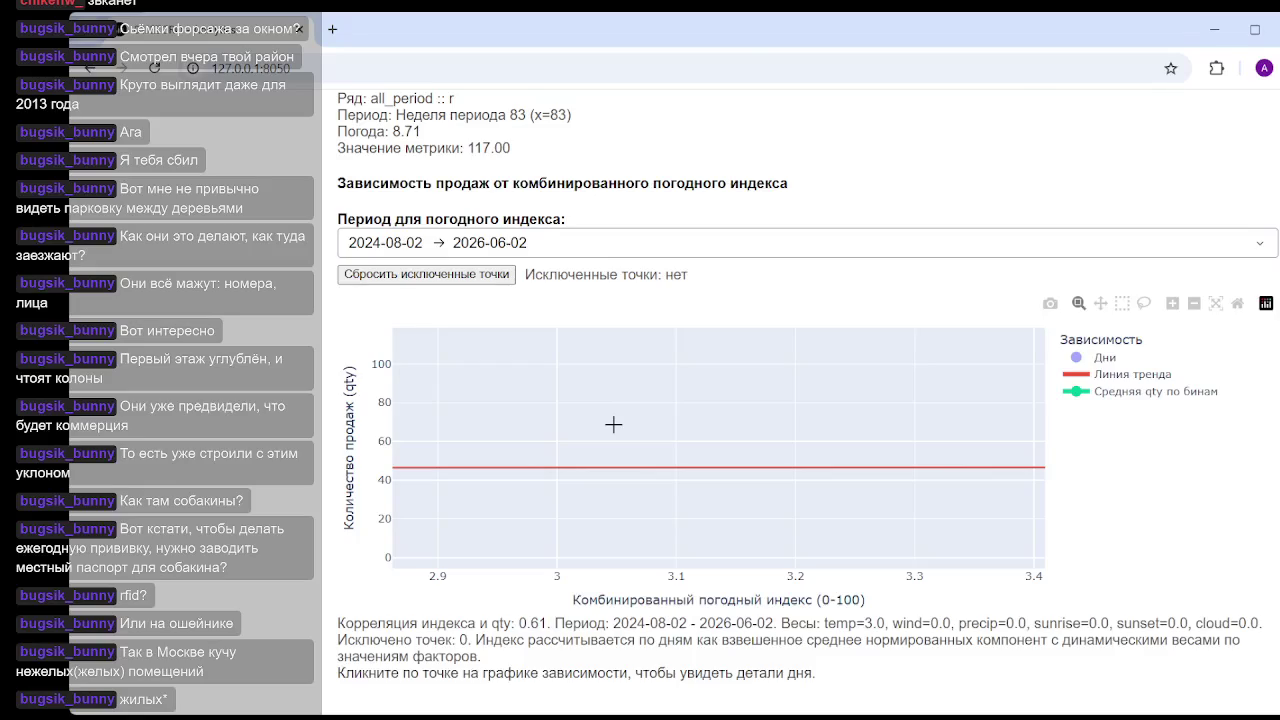
pyautogui.scroll(1, 613, 425)
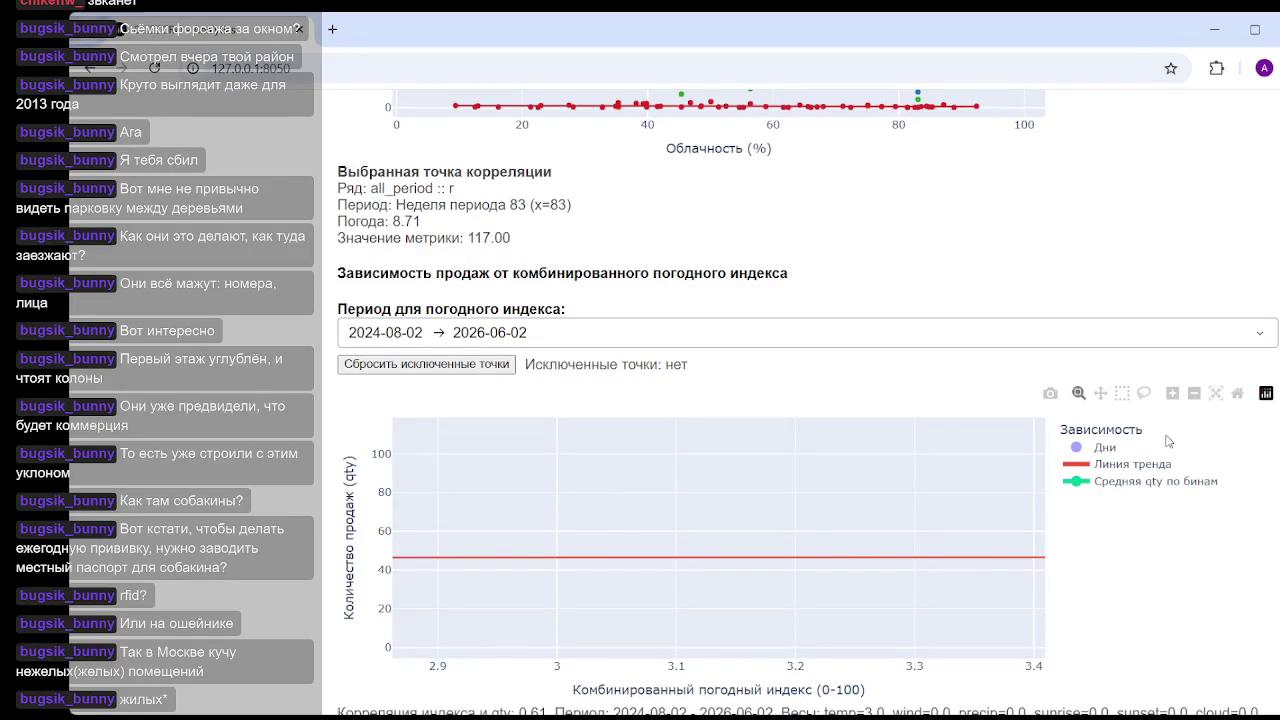
pyautogui.click(1131, 466)
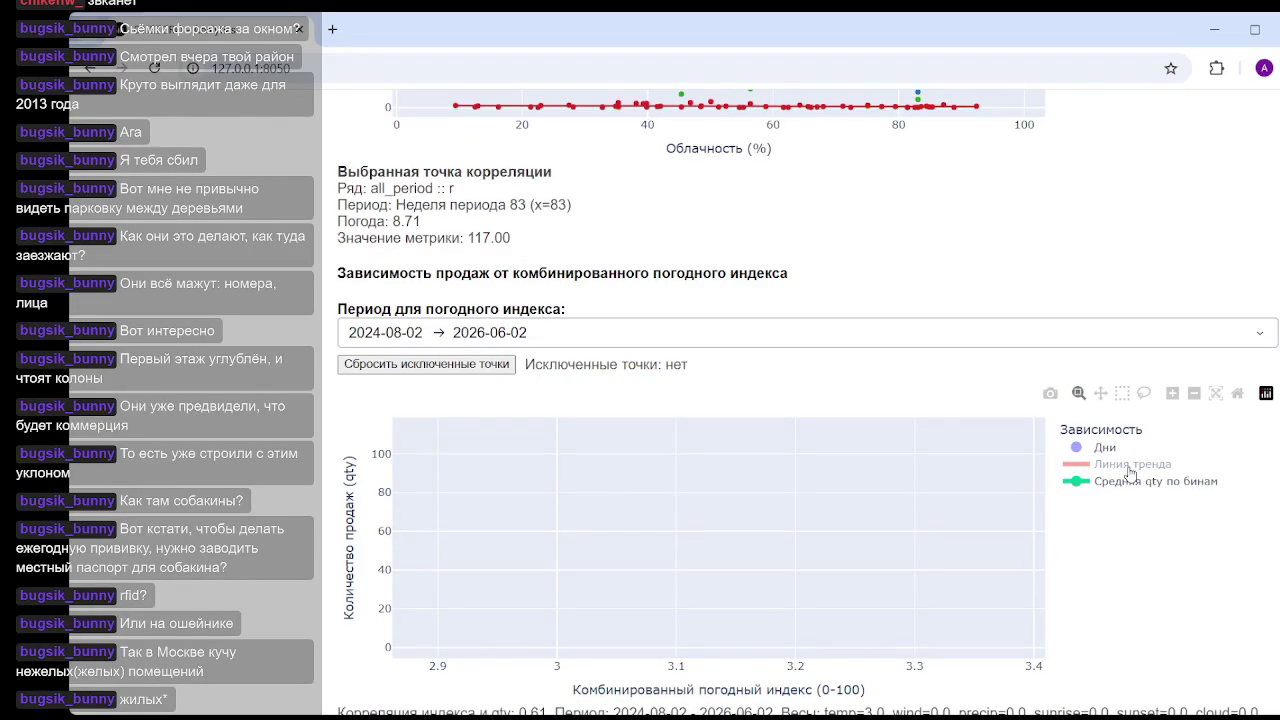
pyautogui.click(1122, 467)
pyautogui.click(1105, 449)
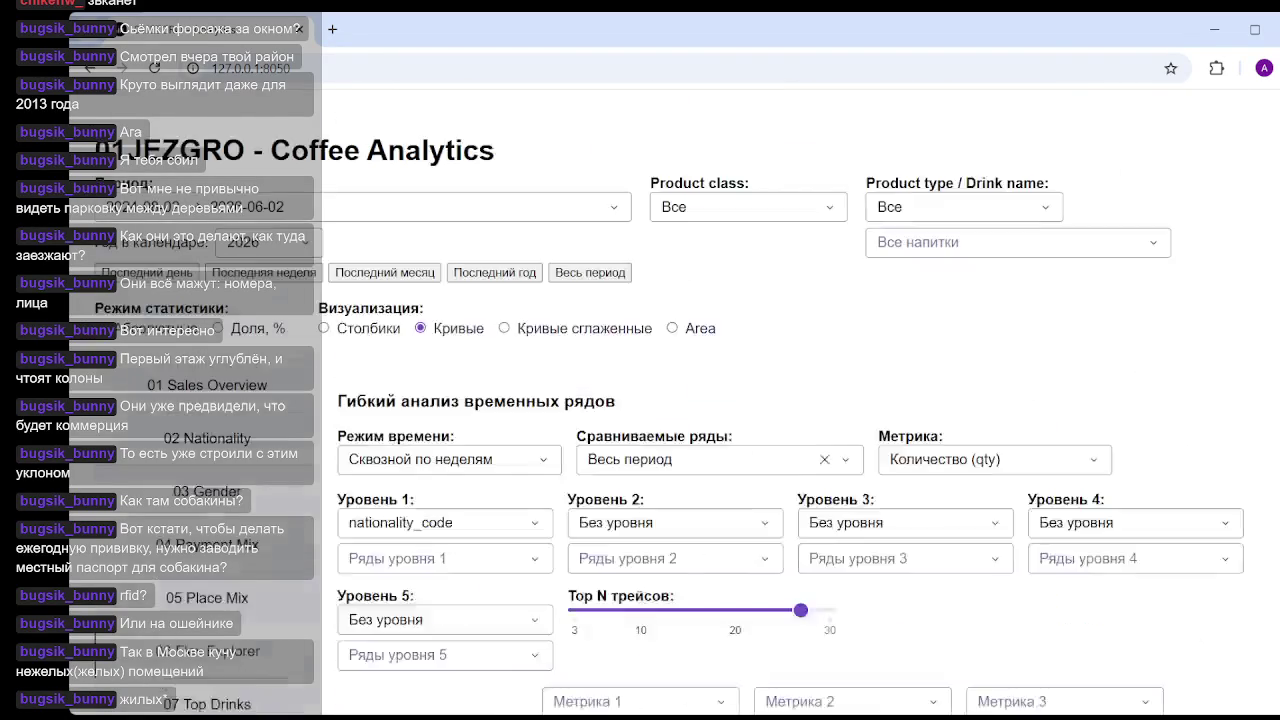
pyautogui.scroll(-5, 488, 483)
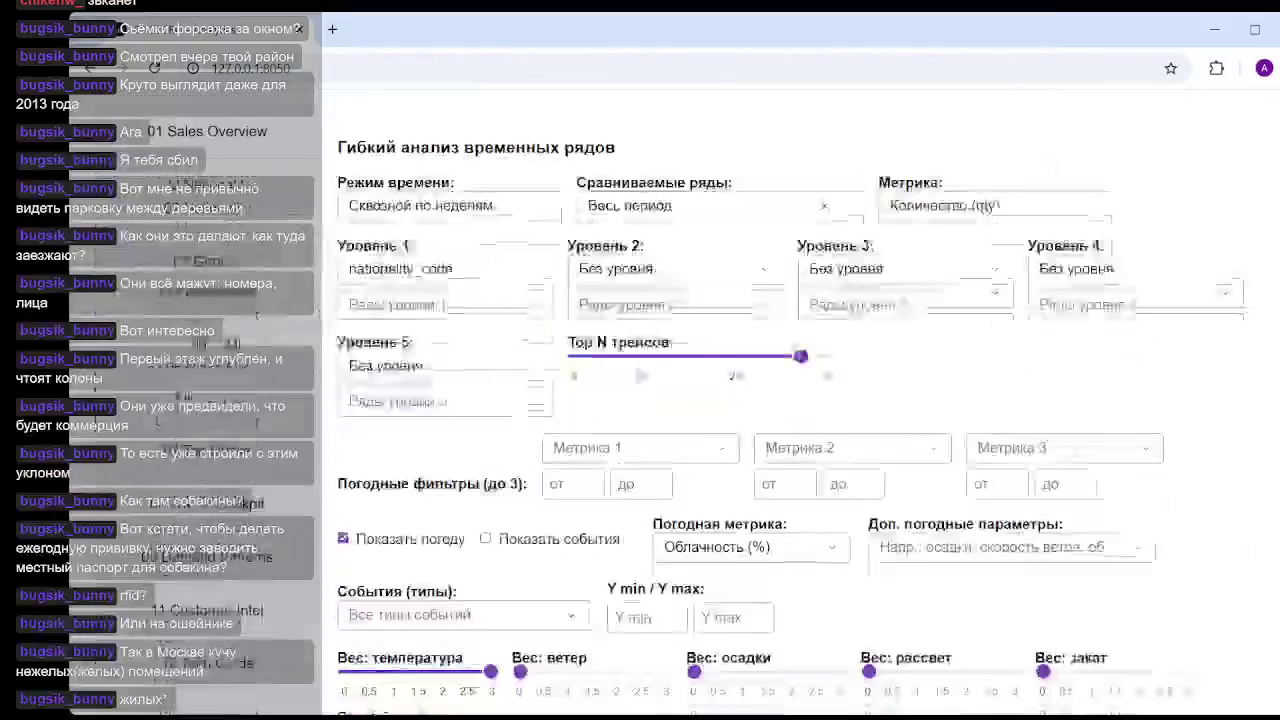
# - Try a temperature weight of about 1.25, then return it to 3 and check the chart
pyautogui.moveTo(494, 479); pyautogui.dragTo(403, 462)
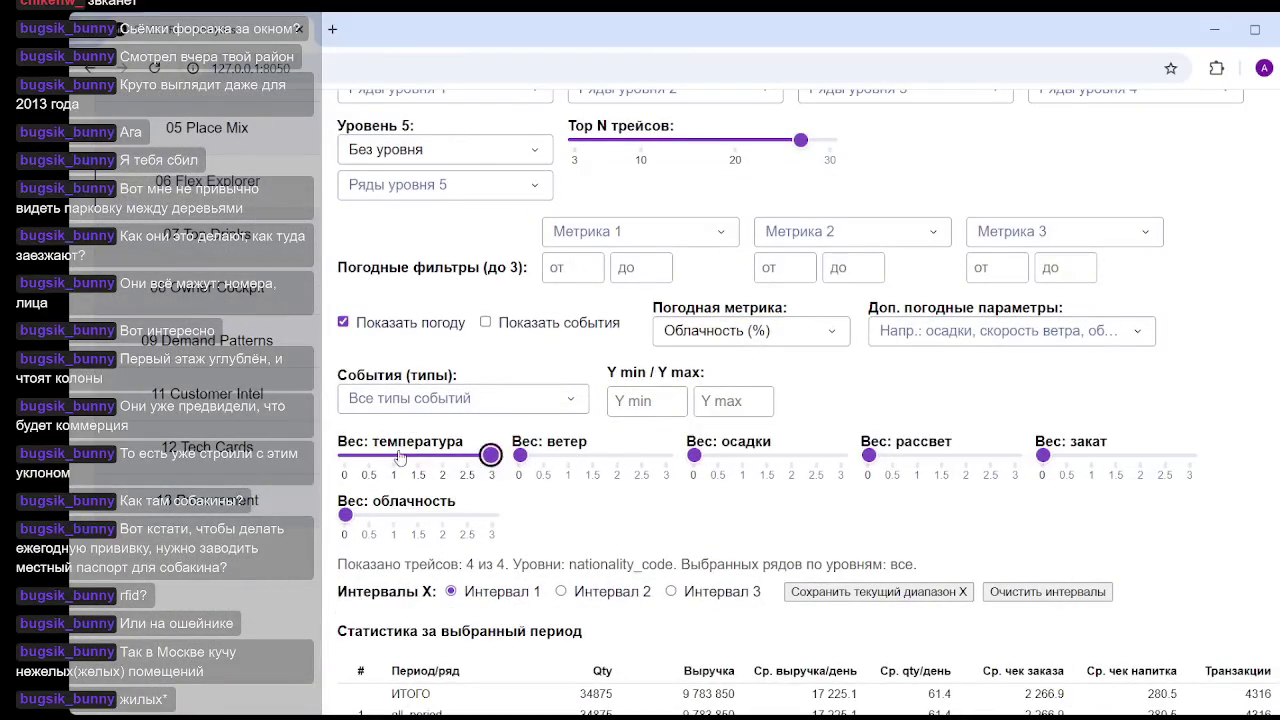
pyautogui.click(481, 464)
pyautogui.scroll(-10, 700, 450)
pyautogui.scroll(-10, 951, 424)
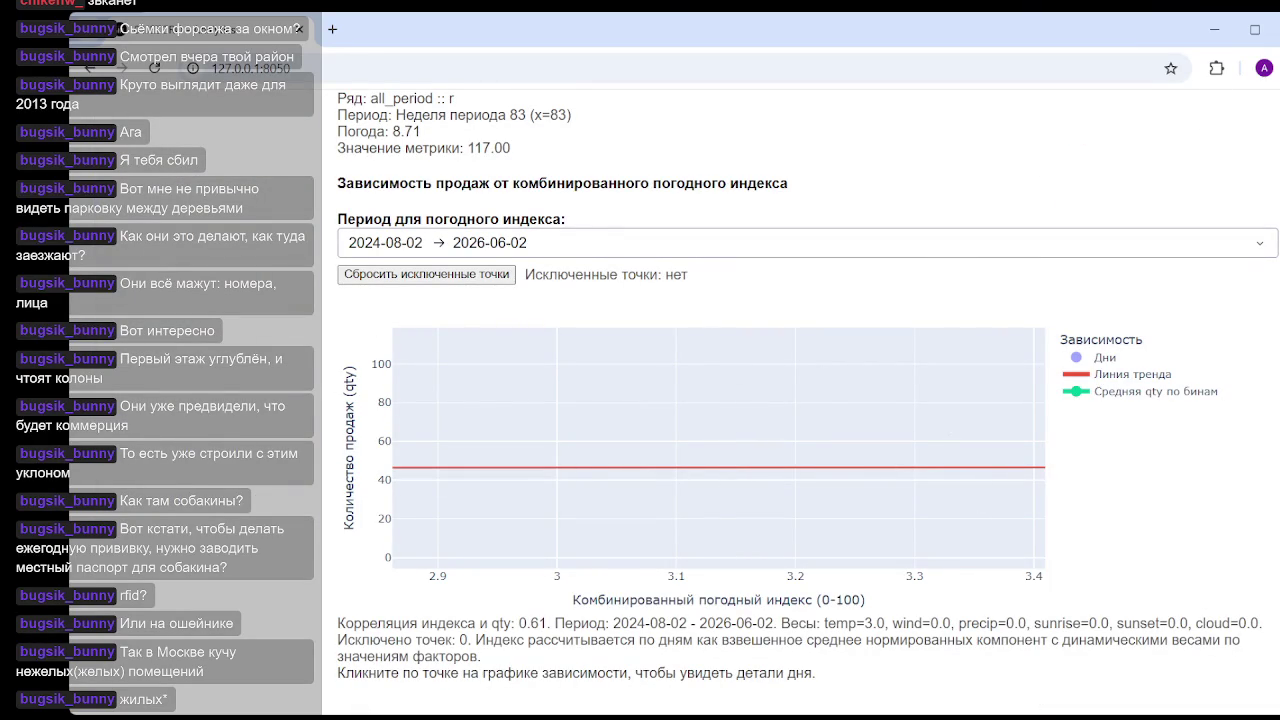
pyautogui.scroll(3, 800, 400)
pyautogui.scroll(10, 800, 400)
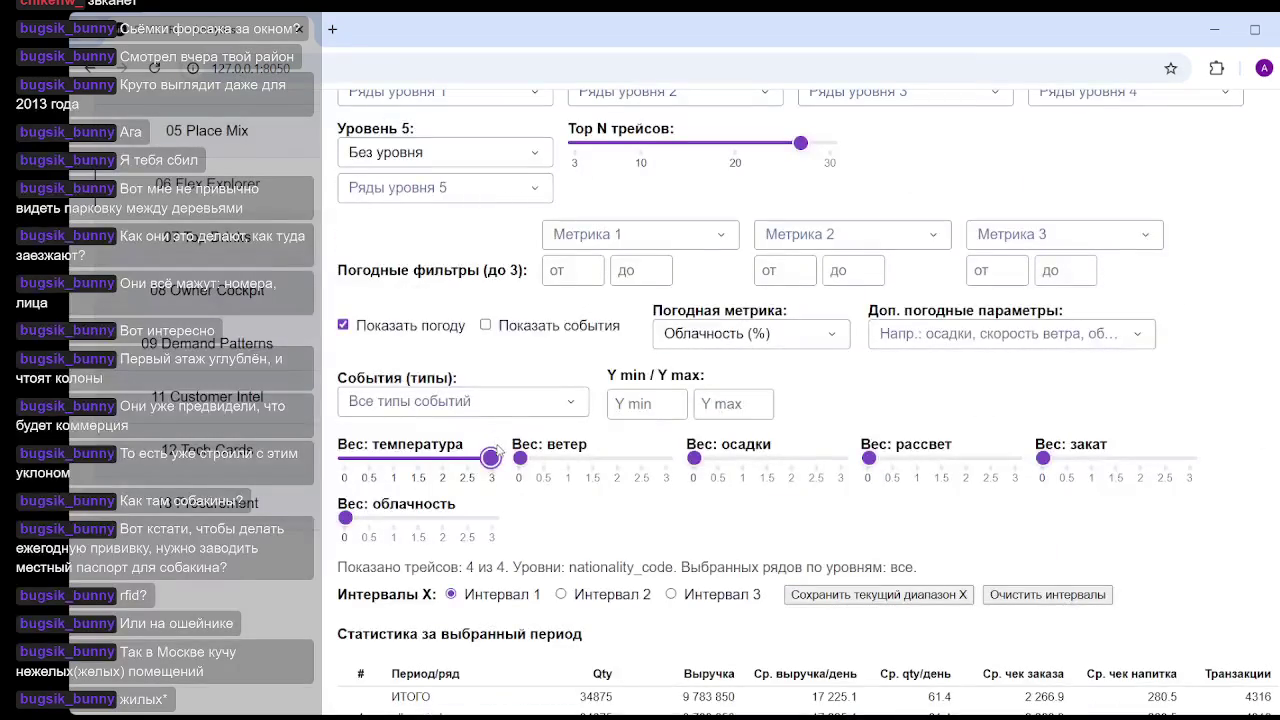
# - Give wind a small weight of about 0.6, then reduce it to about 0.1
pyautogui.moveTo(519, 457); pyautogui.dragTo(549, 457)
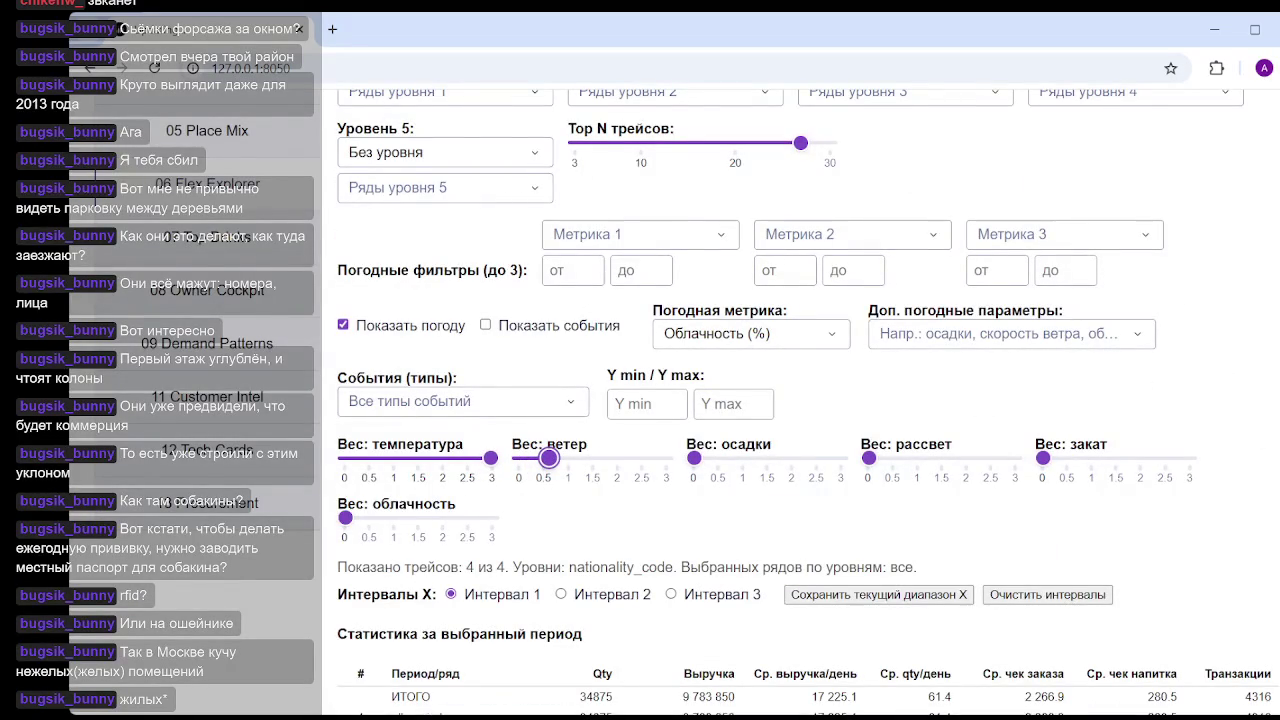
pyautogui.scroll(-6, 549, 458)
pyautogui.scroll(-6, 700, 450)
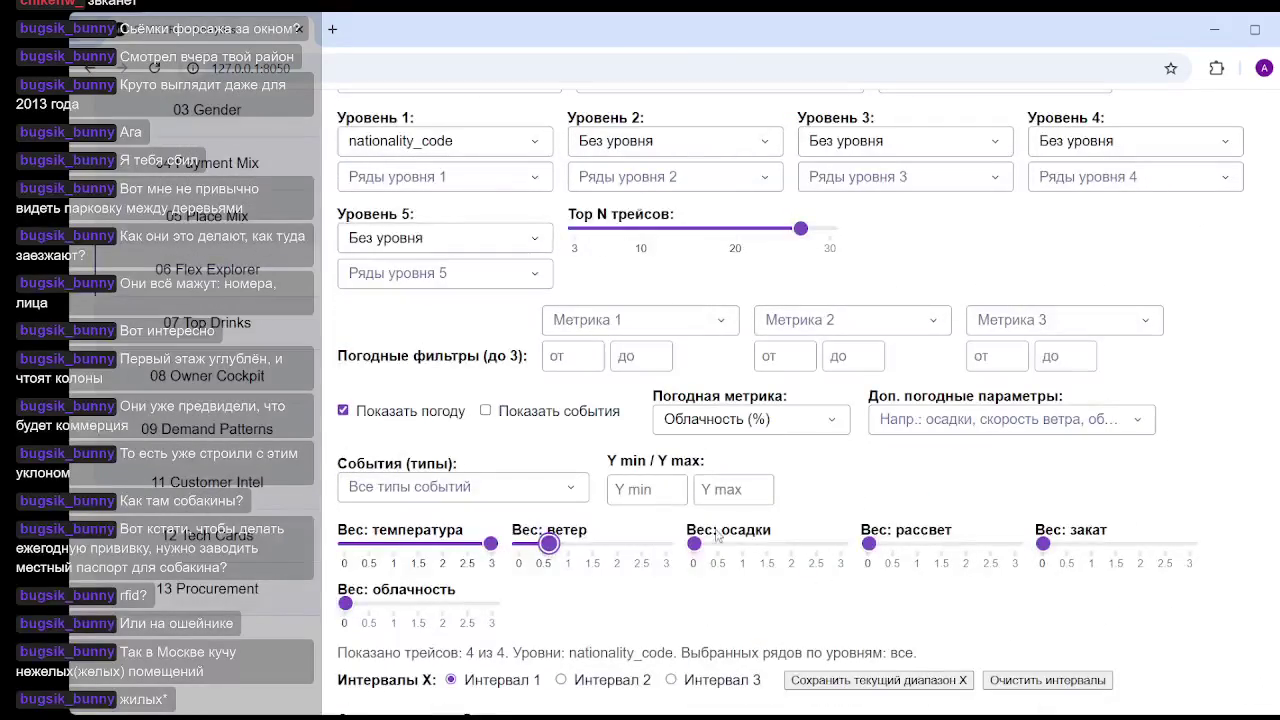
pyautogui.moveTo(548, 543); pyautogui.dragTo(513, 543)
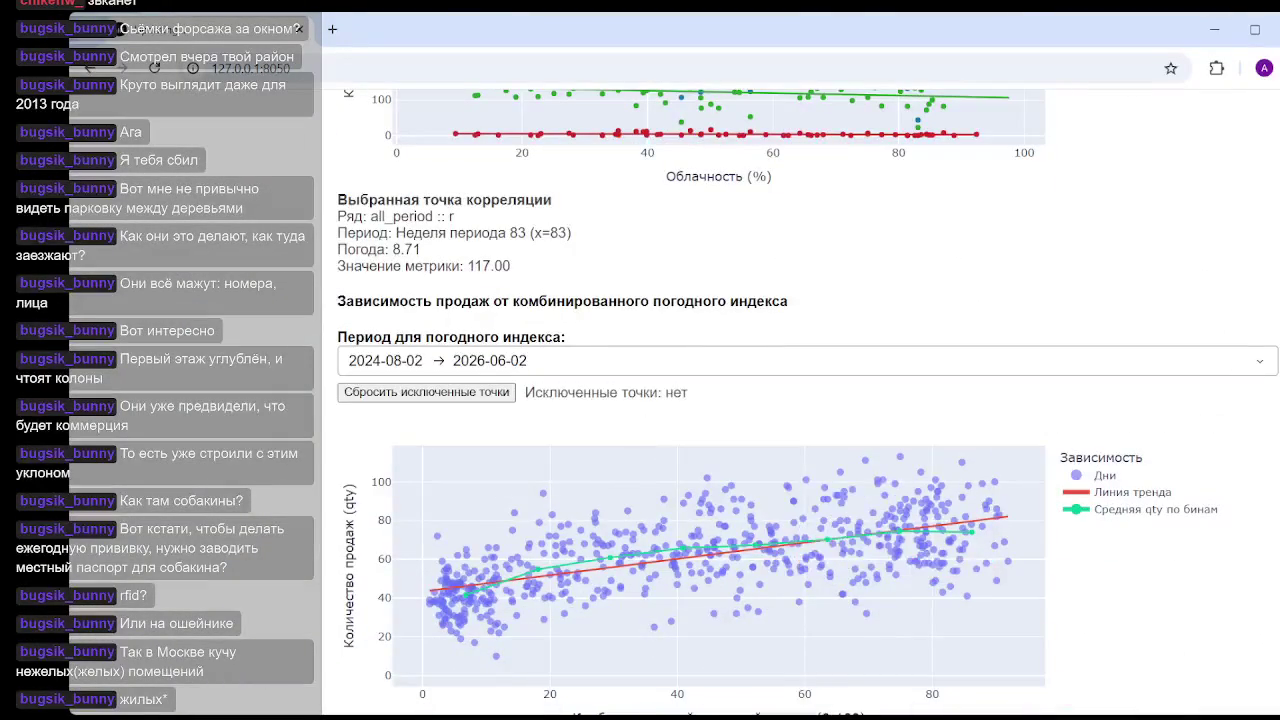
# - In a new browser tab, launch Google Sheets from the Google apps grid
pyautogui.click(333, 30)
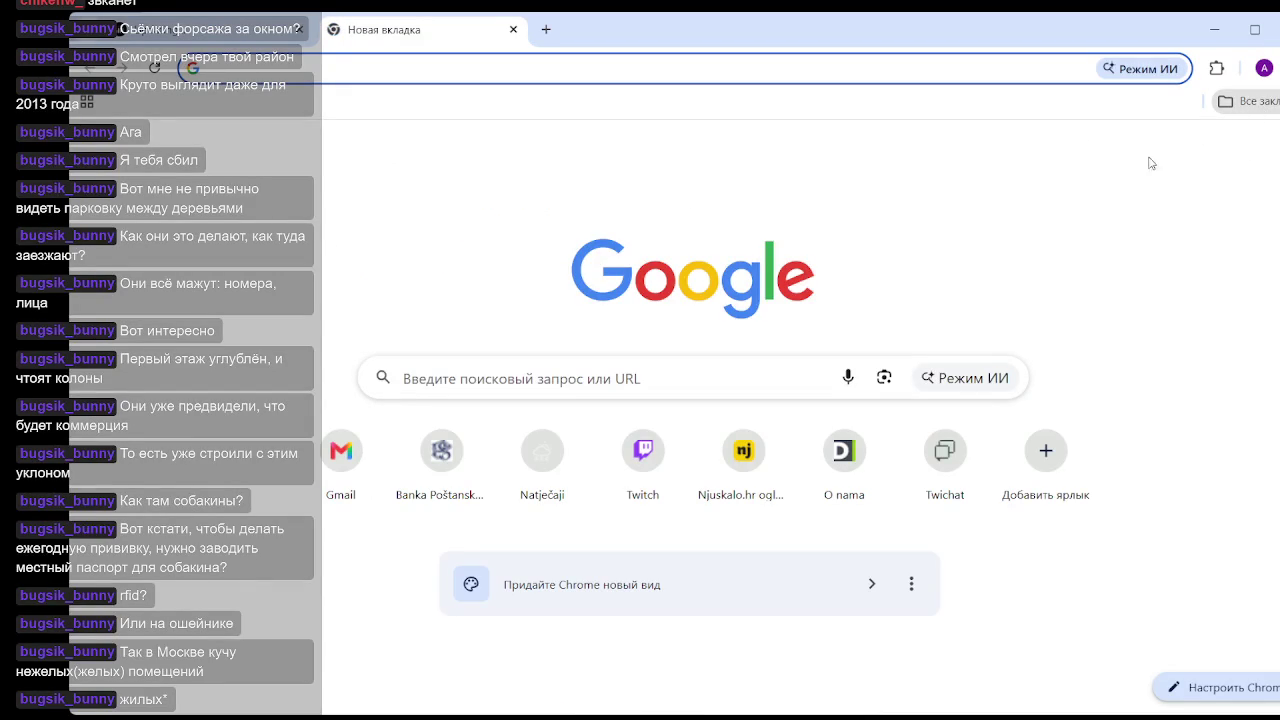
pyautogui.click(1093, 375)
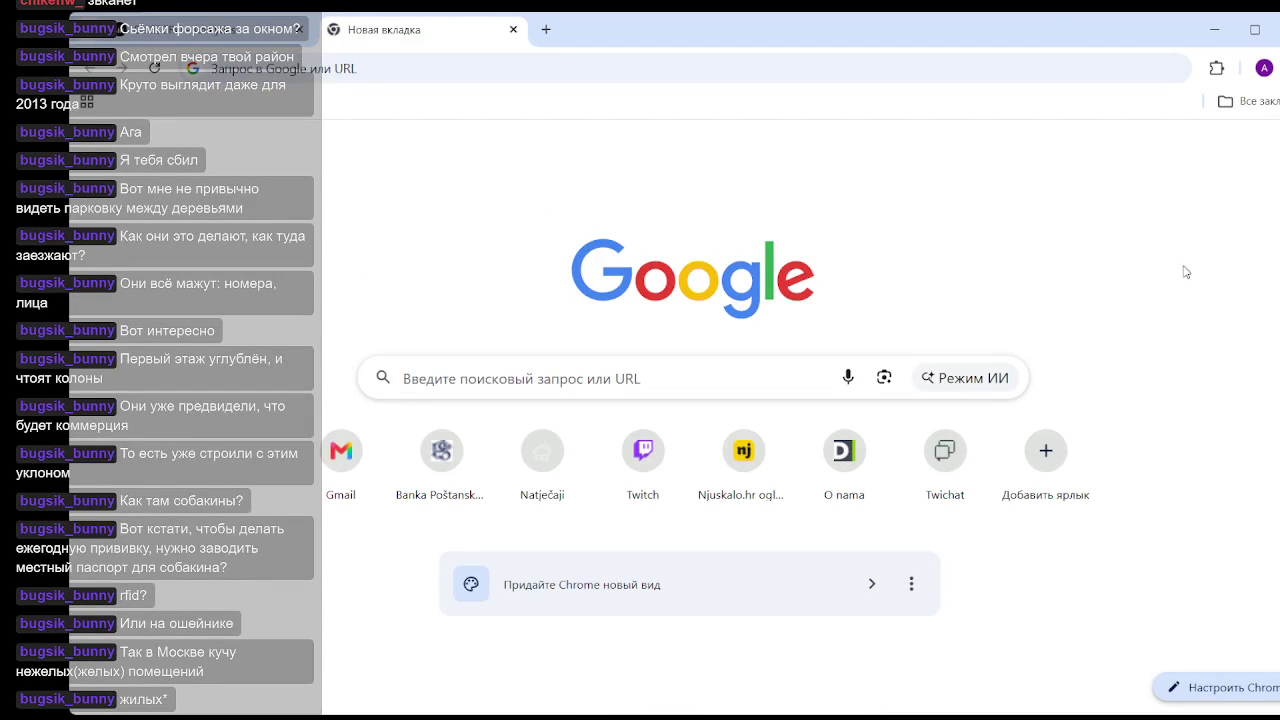
pyautogui.hotkey('alt', 'Left')
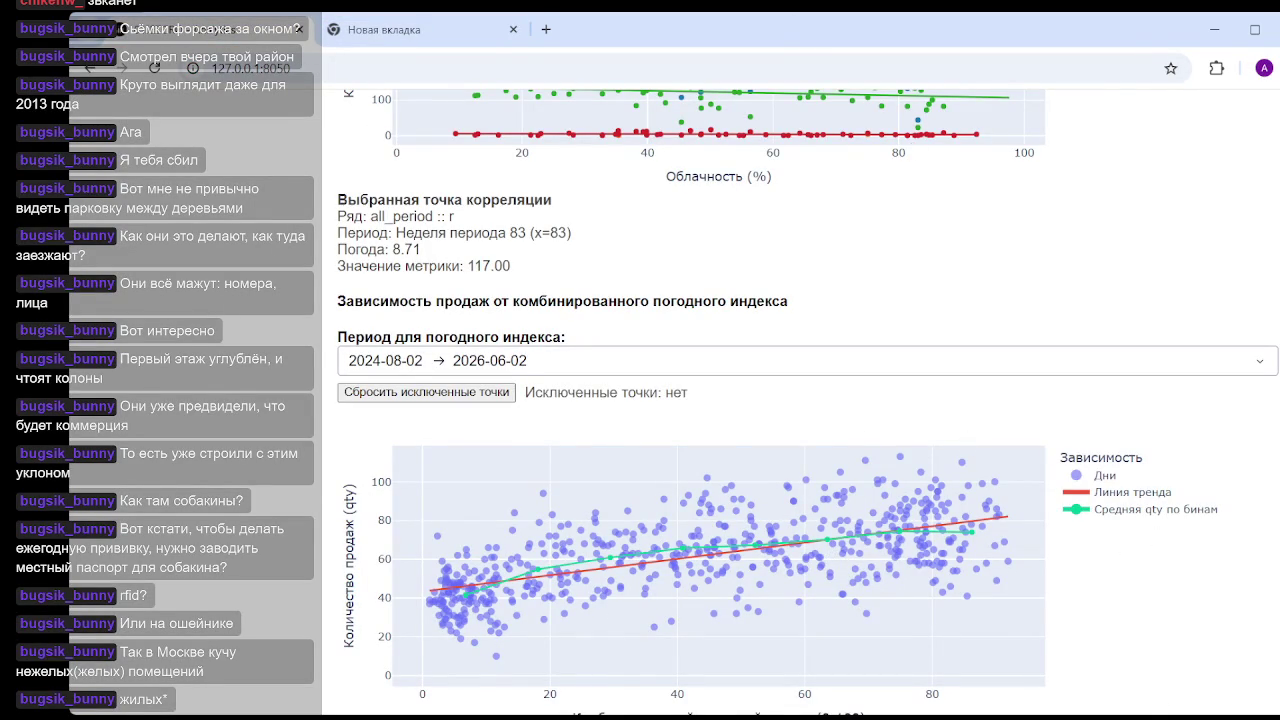
pyautogui.hotkey('alt', 'Right')
pyautogui.click(1244, 148)
pyautogui.click(1244, 148)
pyautogui.press('Return')
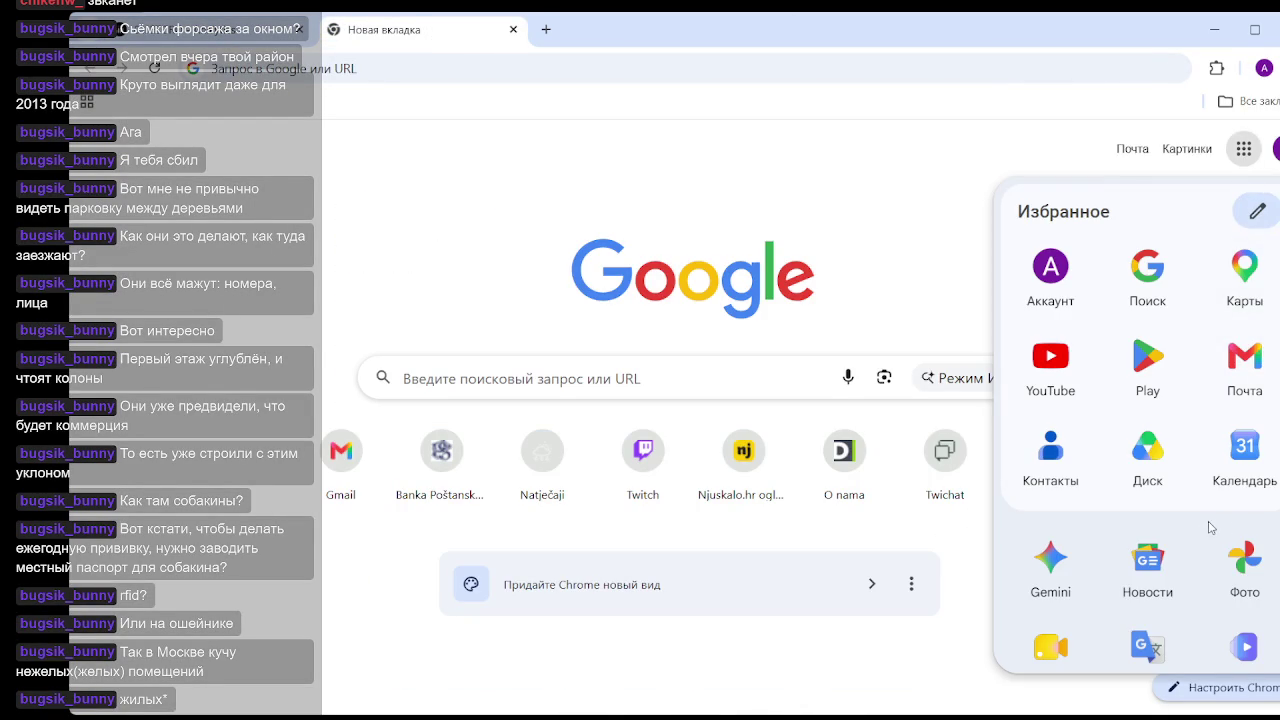
pyautogui.scroll(-2, 1200, 520)
pyautogui.click(1058, 645)
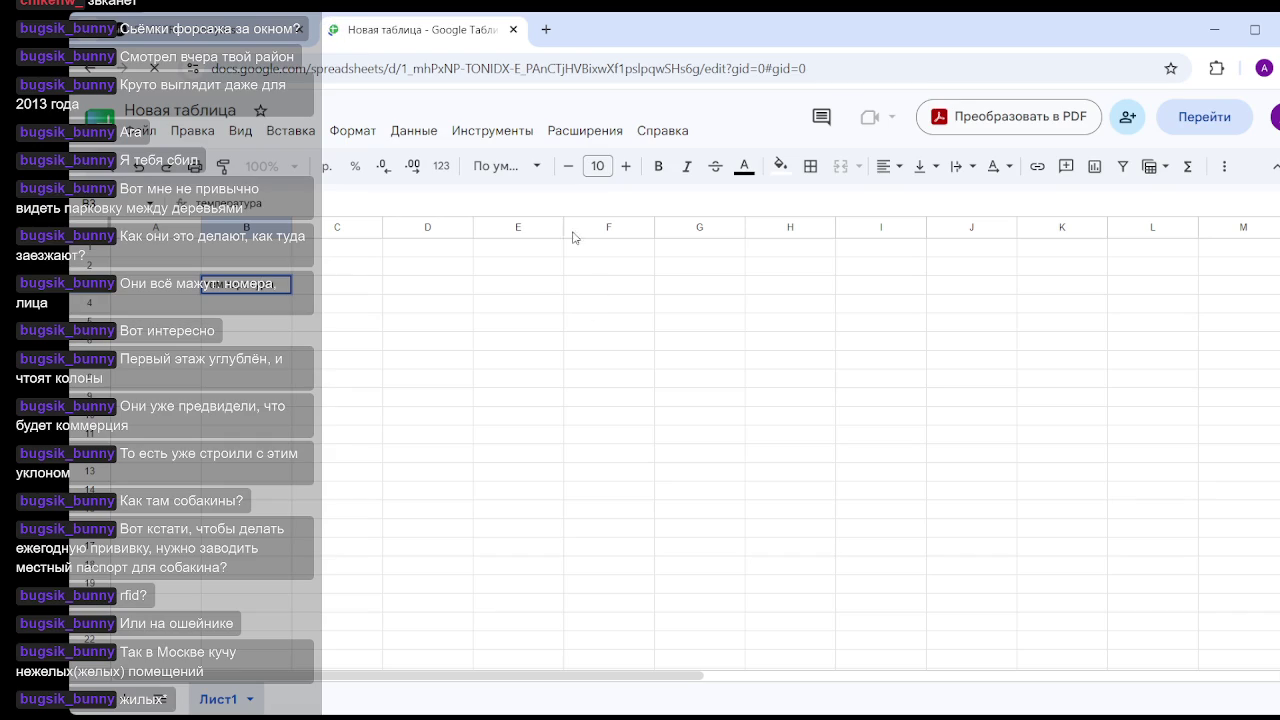
# - Enter 0,61 in cell C3 beside the label, then switch back to the dashboard tab
pyautogui.press('Tab')
pyautogui.write('0')
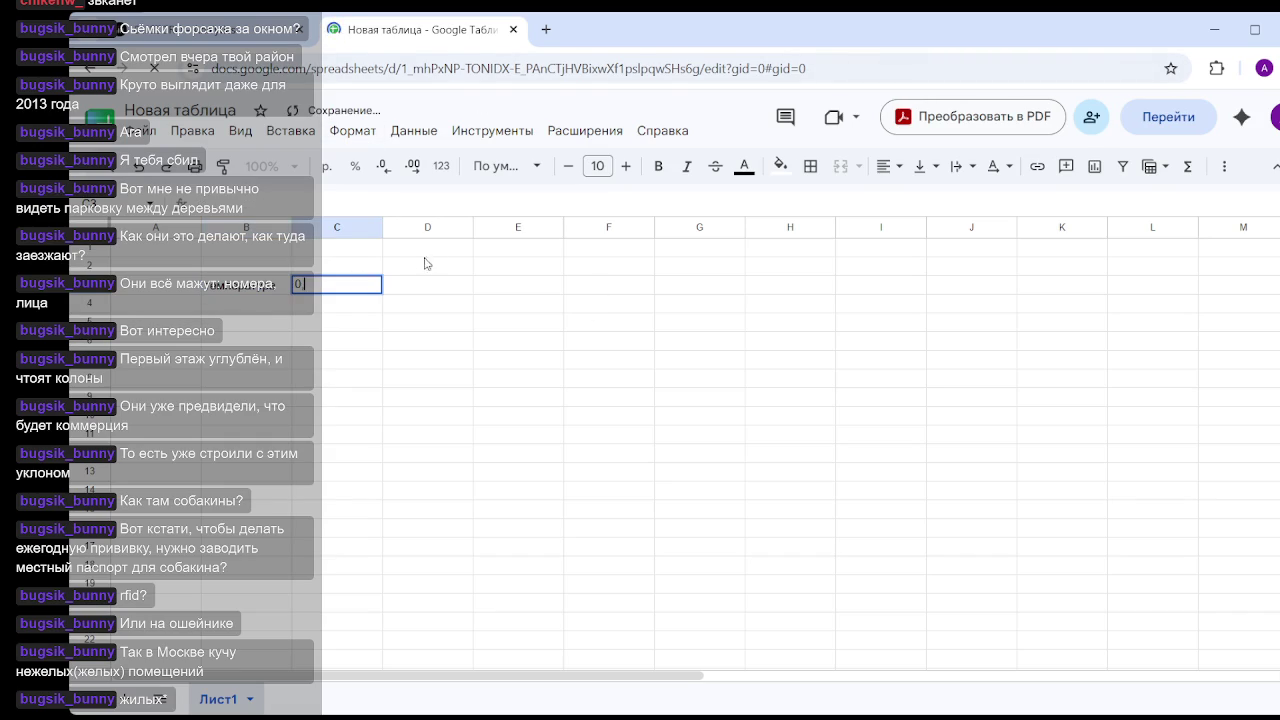
pyautogui.write(',61')
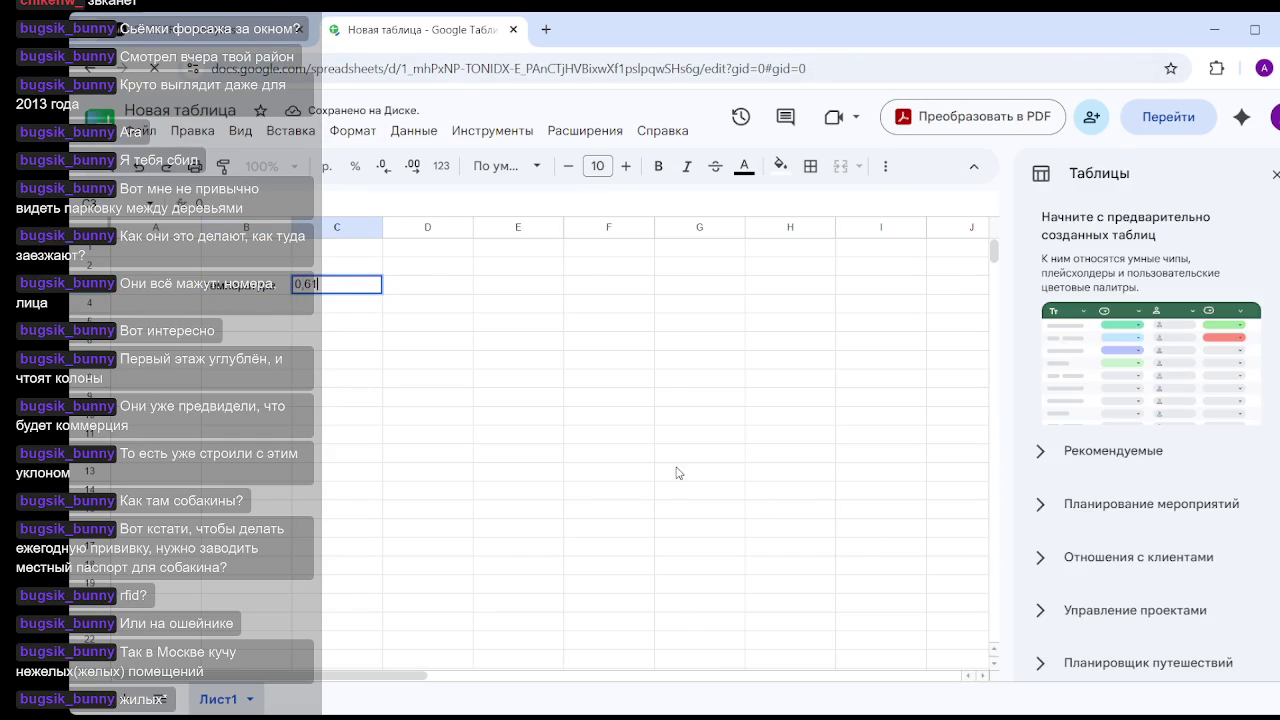
pyautogui.click(681, 468)
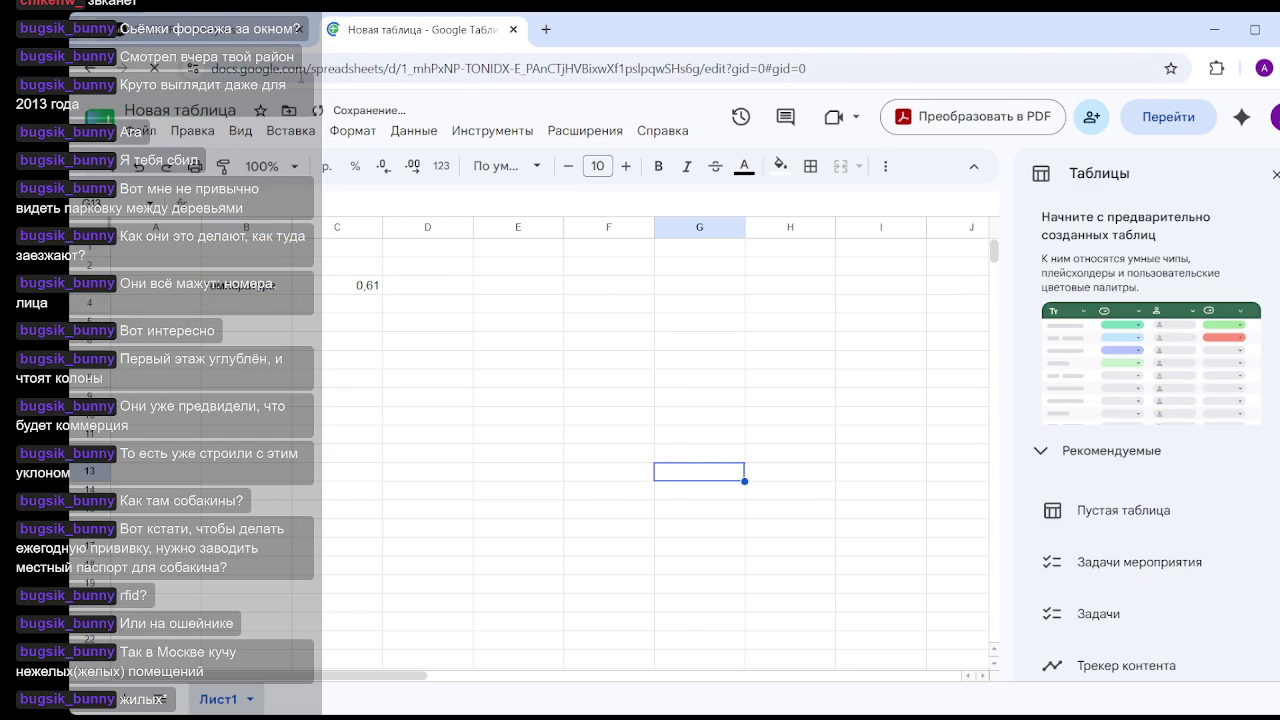
pyautogui.hotkey('ctrl', 'Tab')
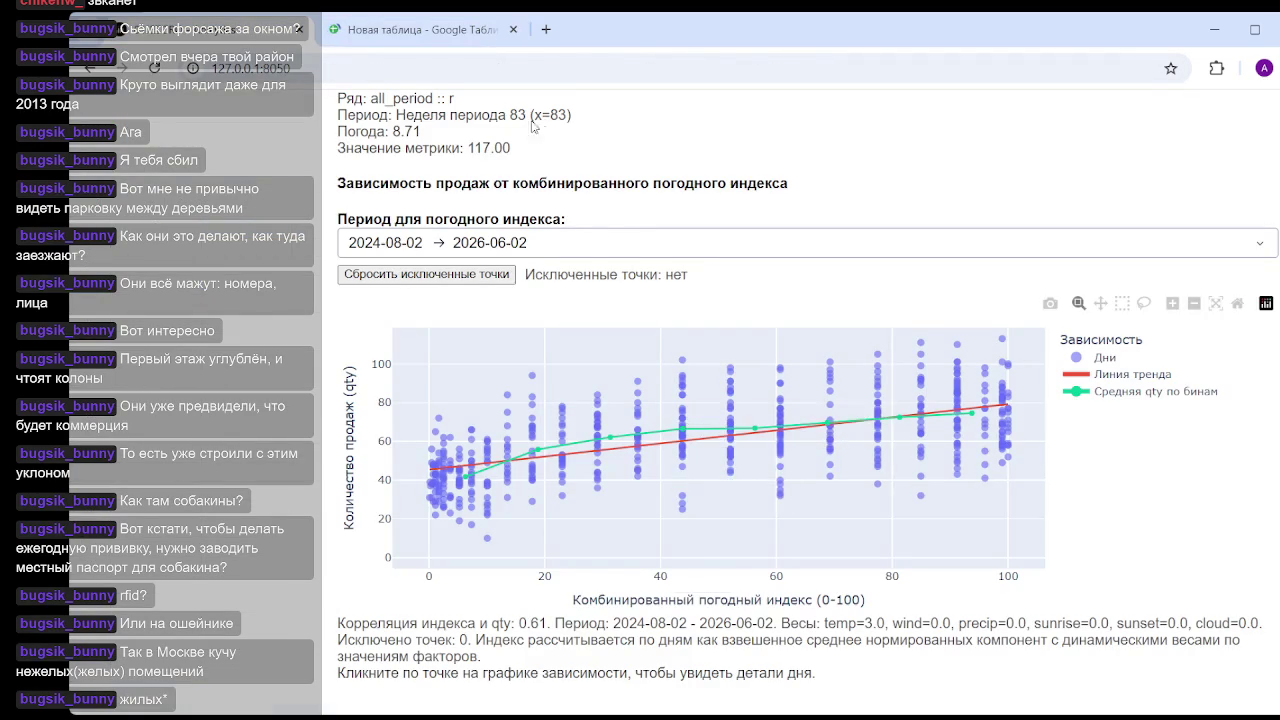
# - Drop the temperature weight to 0 and raise the wind weight to its maximum of 3
pyautogui.scroll(1, 800, 400)
pyautogui.scroll(5, 800, 400)
pyautogui.scroll(5, 800, 400)
pyautogui.scroll(5, 800, 400)
pyautogui.scroll(-2, 535, 405)
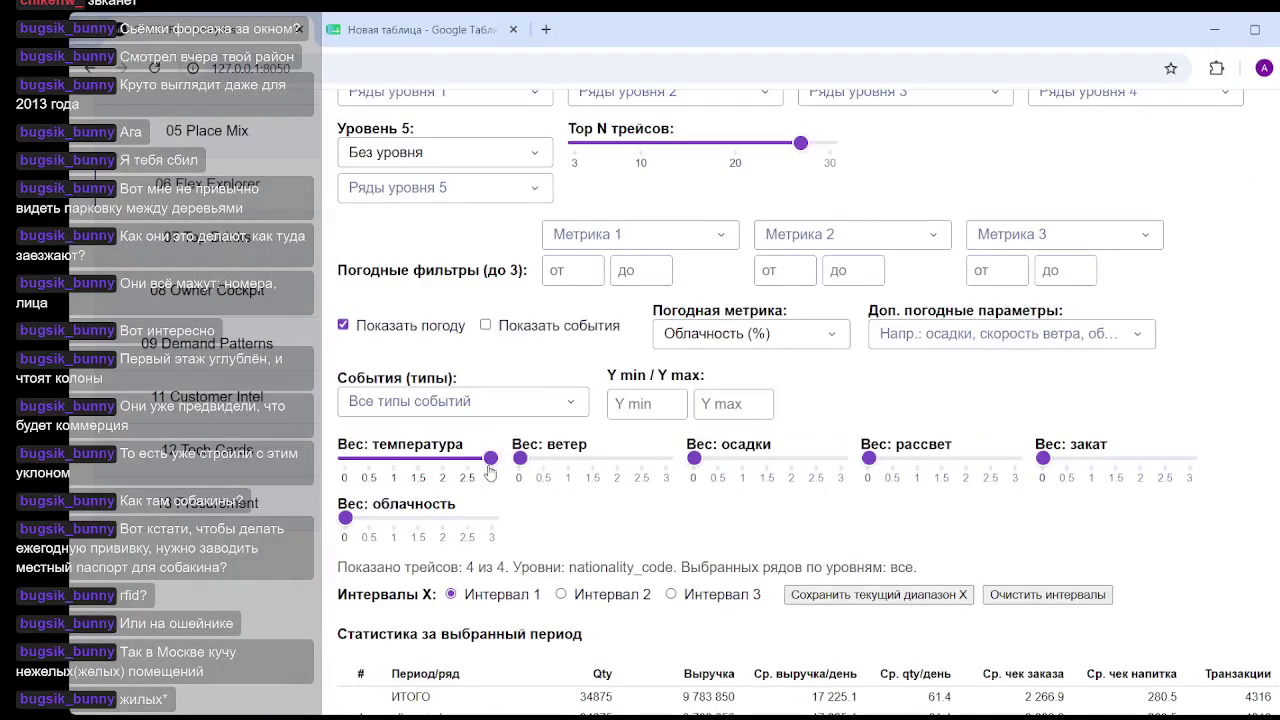
pyautogui.moveTo(490, 459); pyautogui.dragTo(332, 466)
pyautogui.moveTo(520, 458); pyautogui.dragTo(563, 458)
pyautogui.click(661, 460)
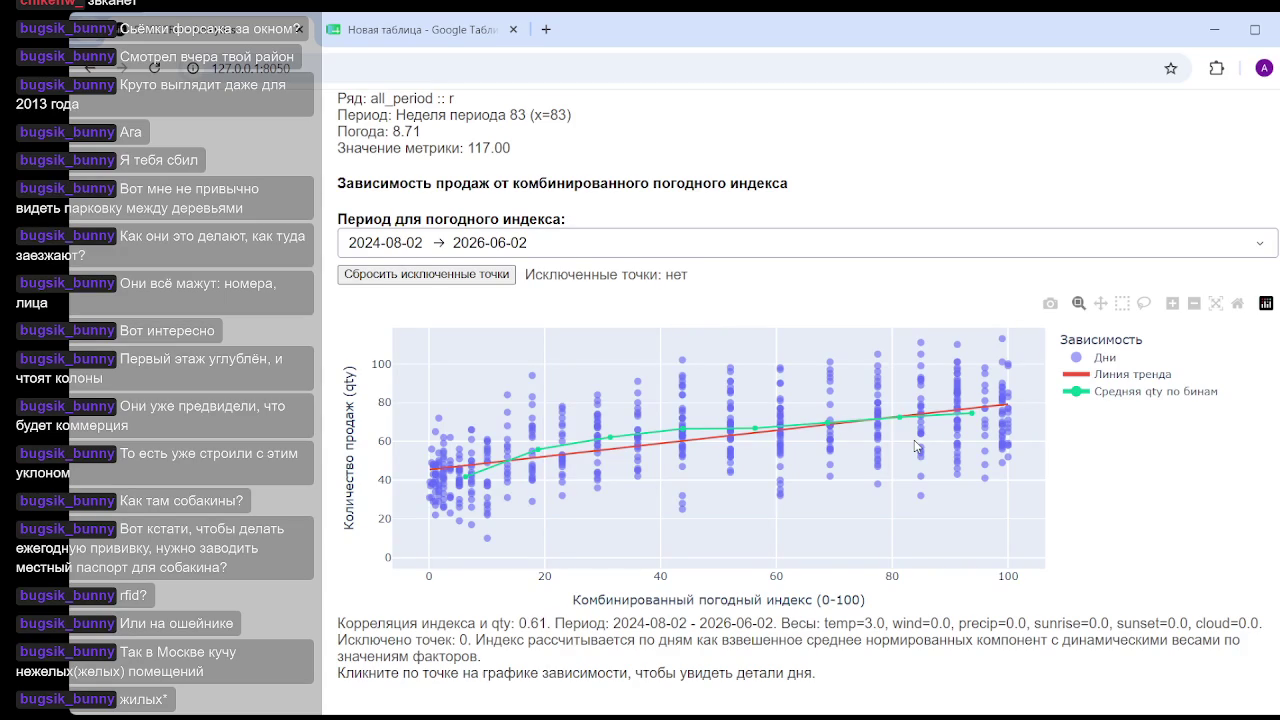
pyautogui.scroll(4, 915, 446)
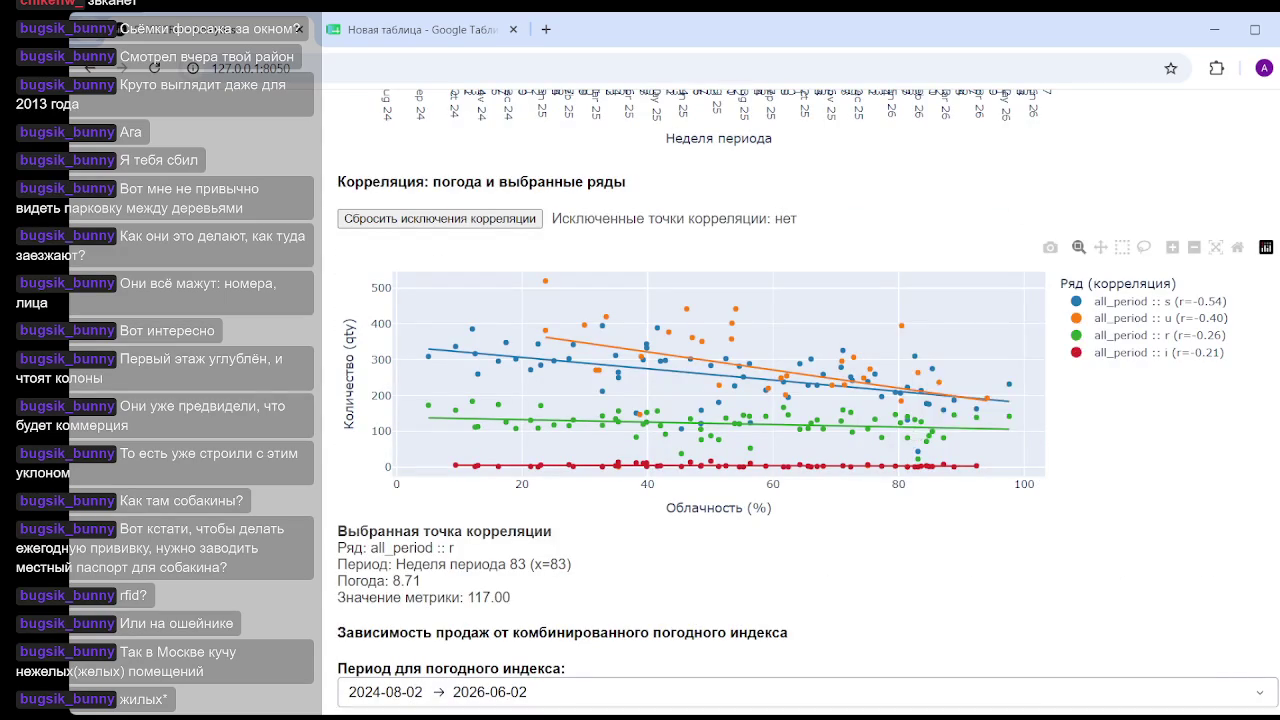
pyautogui.scroll(-4, 960, 460)
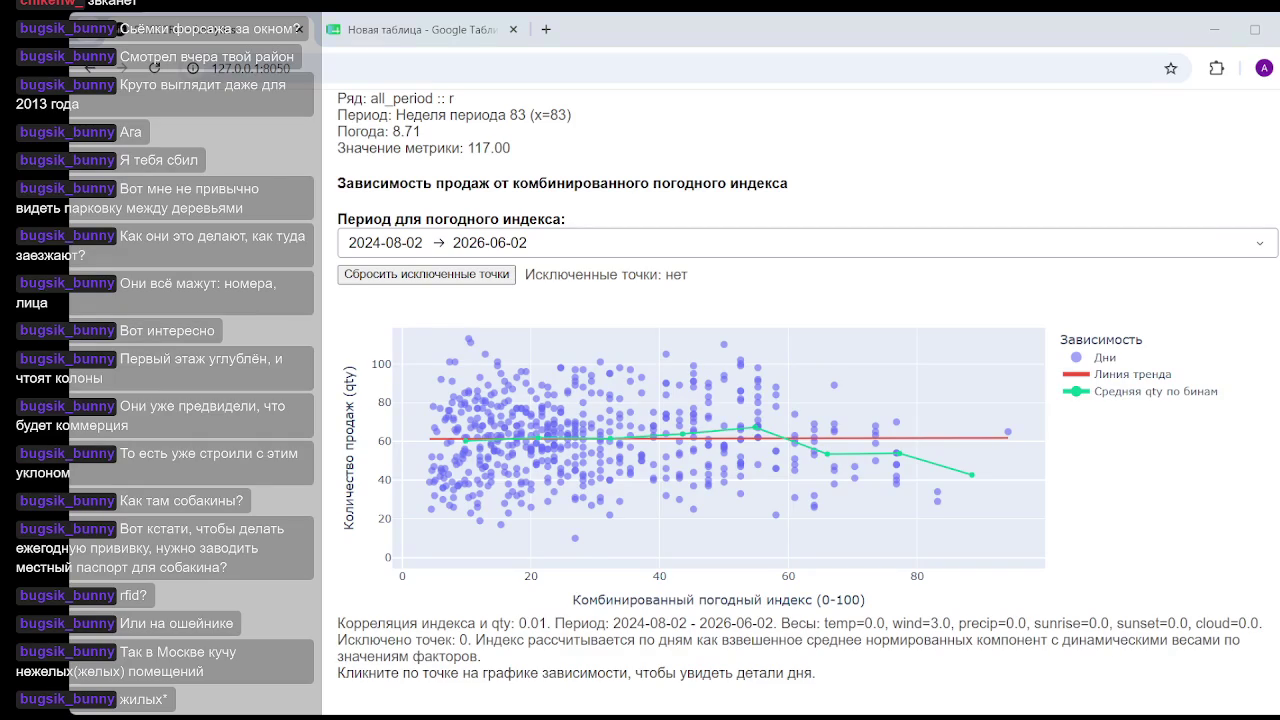
pyautogui.moveTo(530, 440)
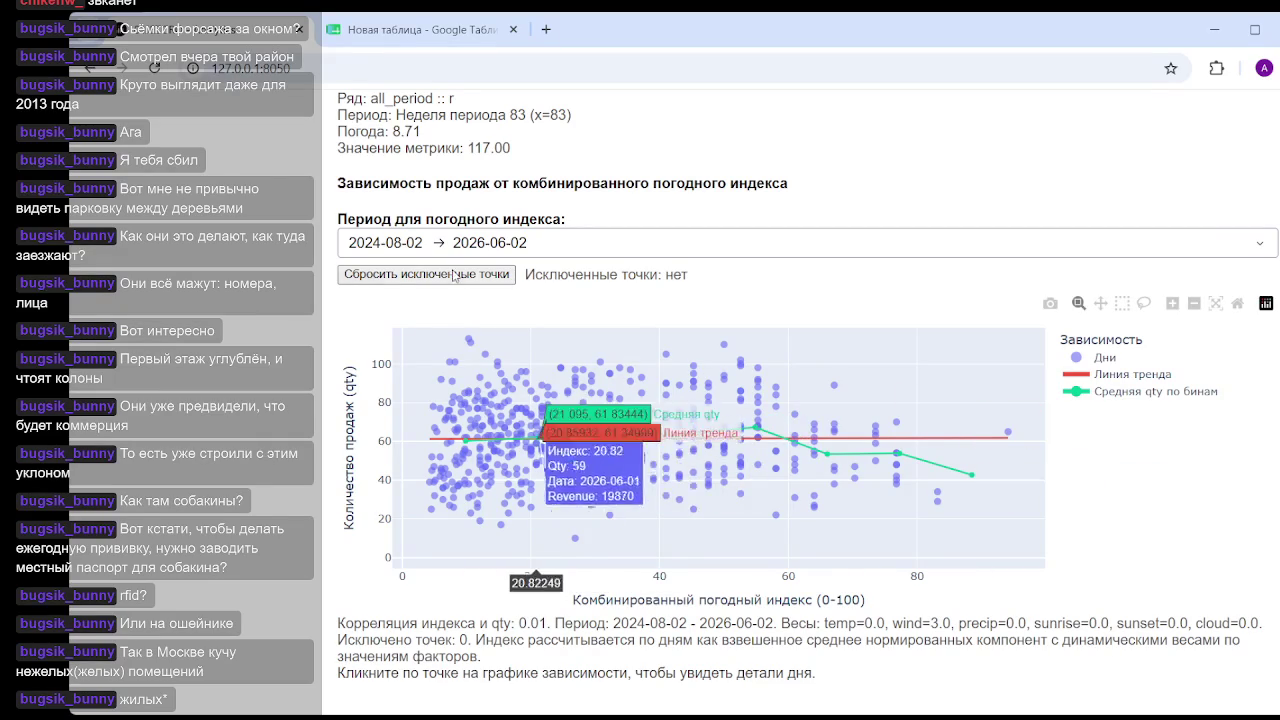
pyautogui.scroll(3, 490, 290)
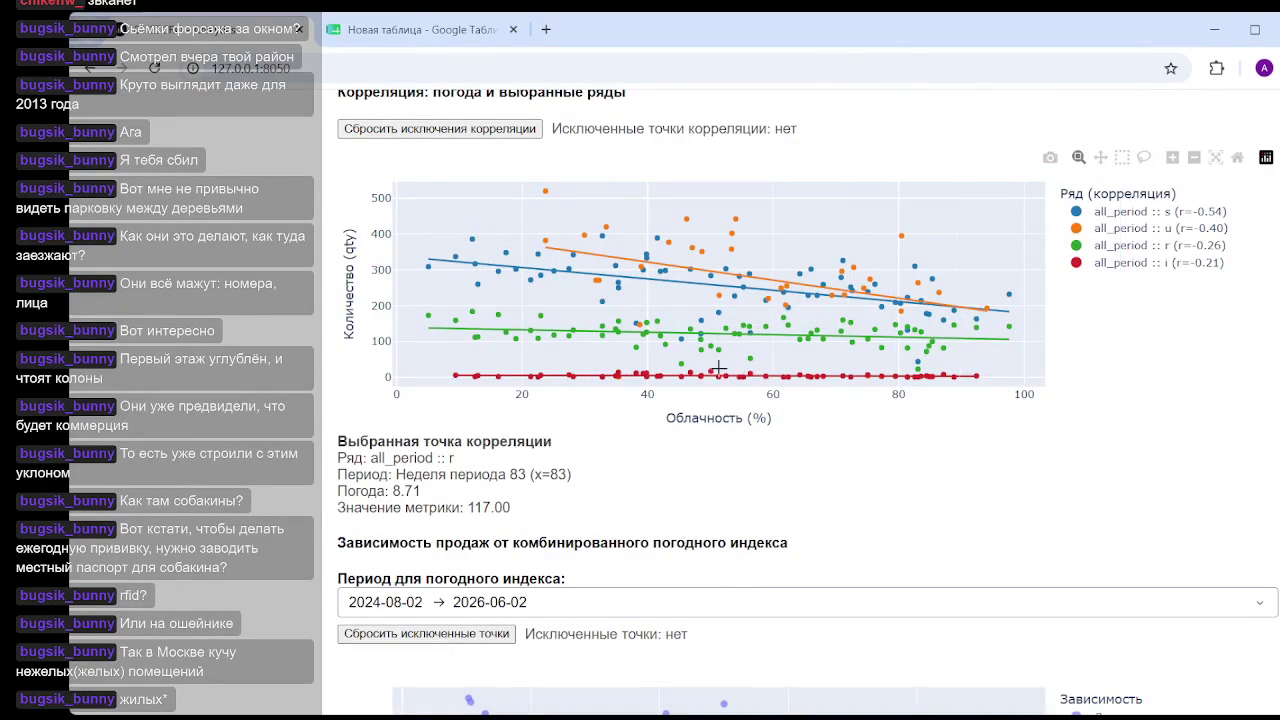
pyautogui.scroll(3, 770, 368)
pyautogui.scroll(10, 770, 368)
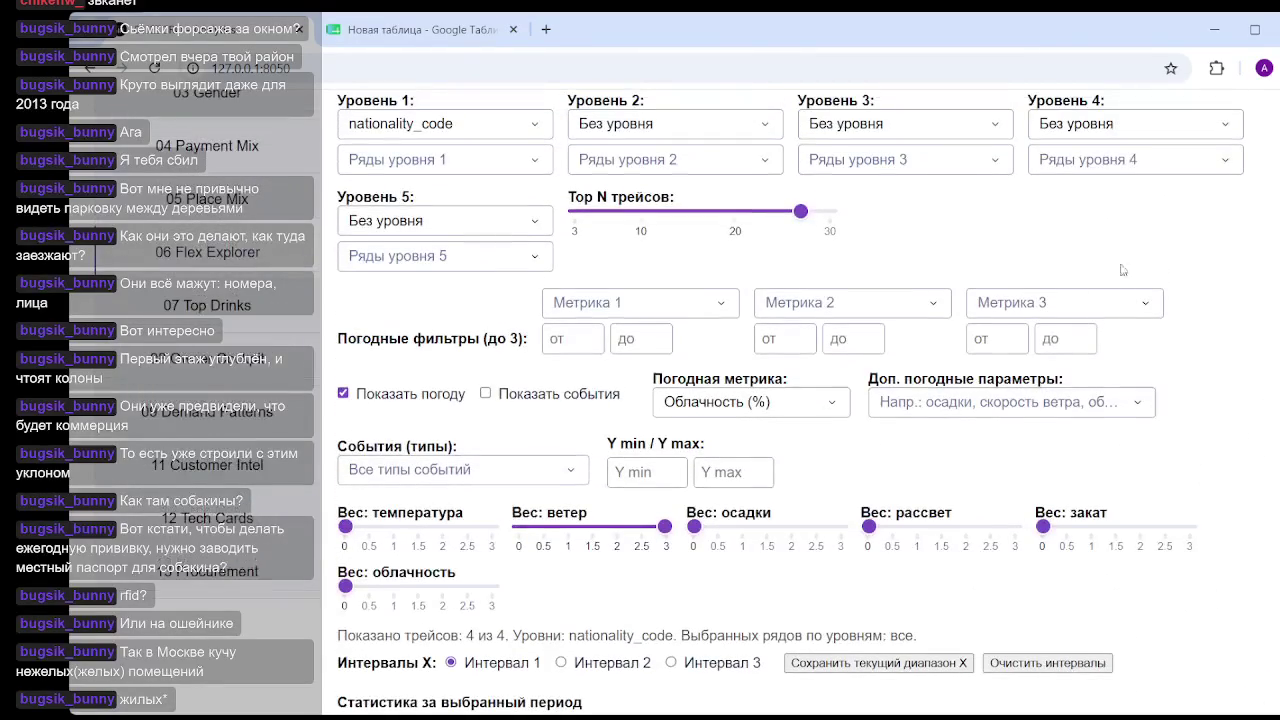
pyautogui.click(795, 401)
# - Choose 'Скорость ветра (m/s)' as the weather metric
pyautogui.scroll(-3, 800, 540)
pyautogui.scroll(2, 790, 530)
pyautogui.scroll(1, 760, 540)
pyautogui.scroll(-2, 758, 543)
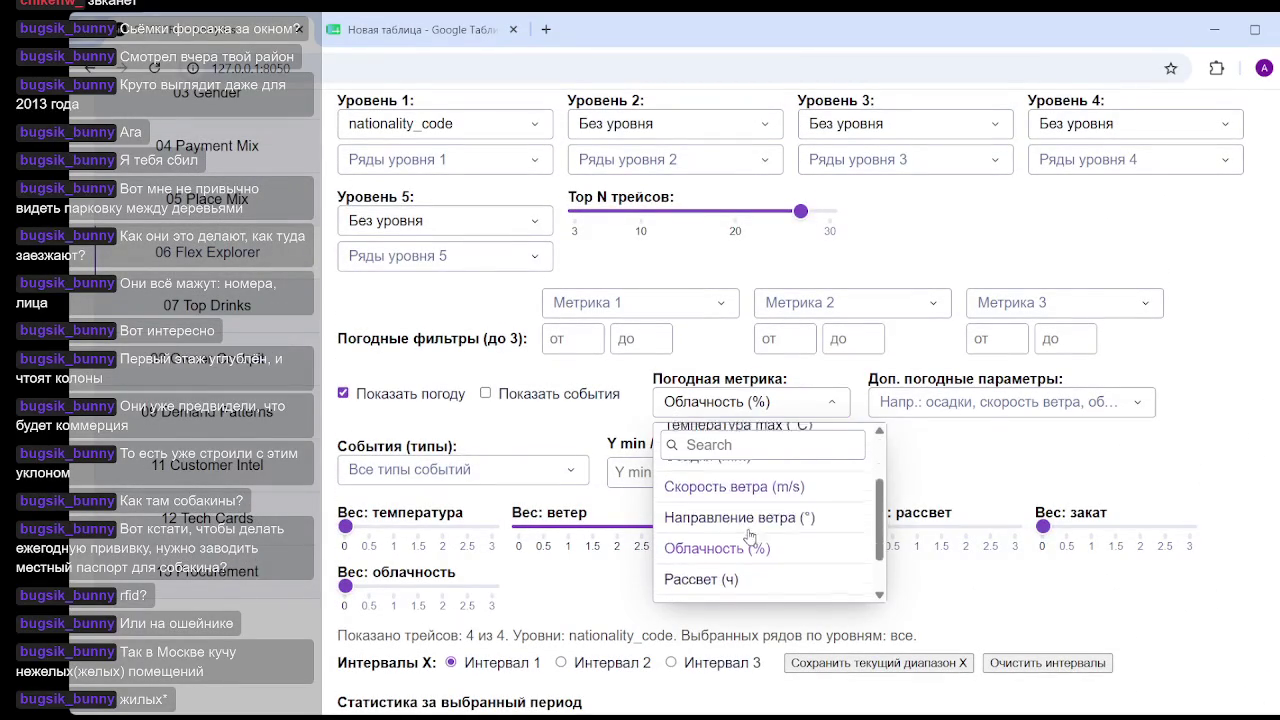
pyautogui.scroll(-1, 740, 550)
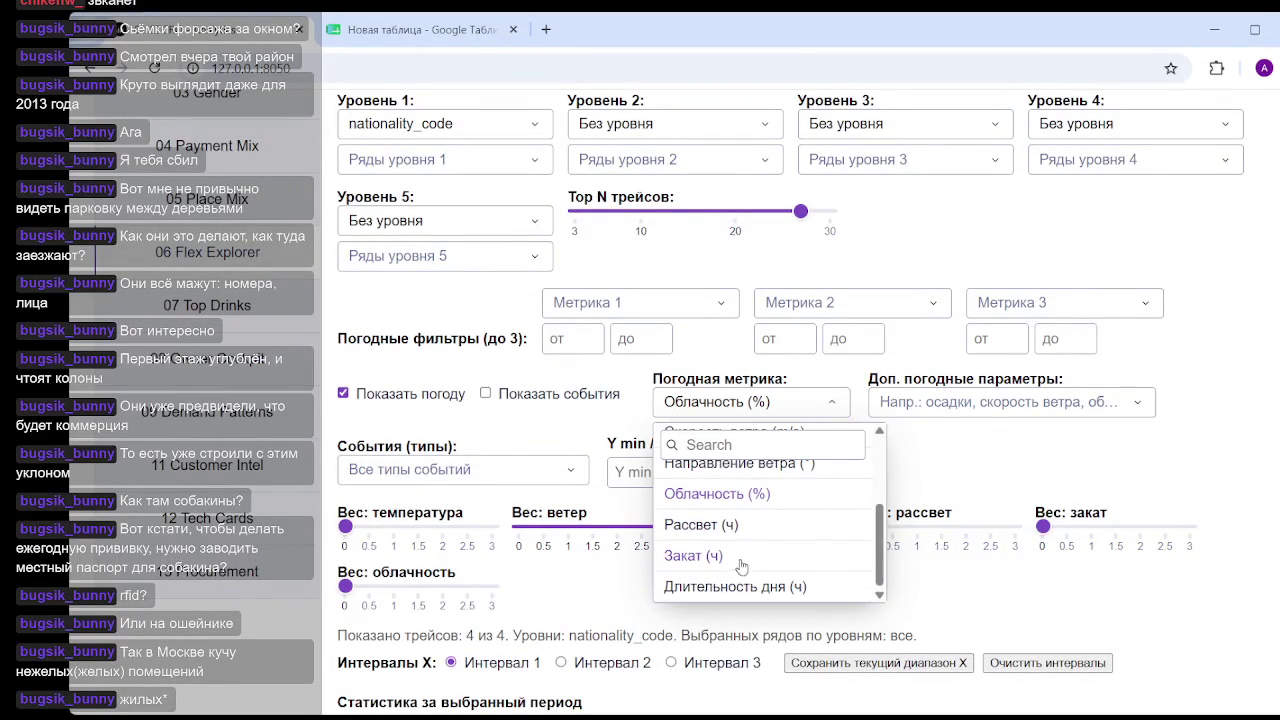
pyautogui.scroll(2, 740, 555)
pyautogui.scroll(1, 742, 545)
pyautogui.scroll(-1, 743, 515)
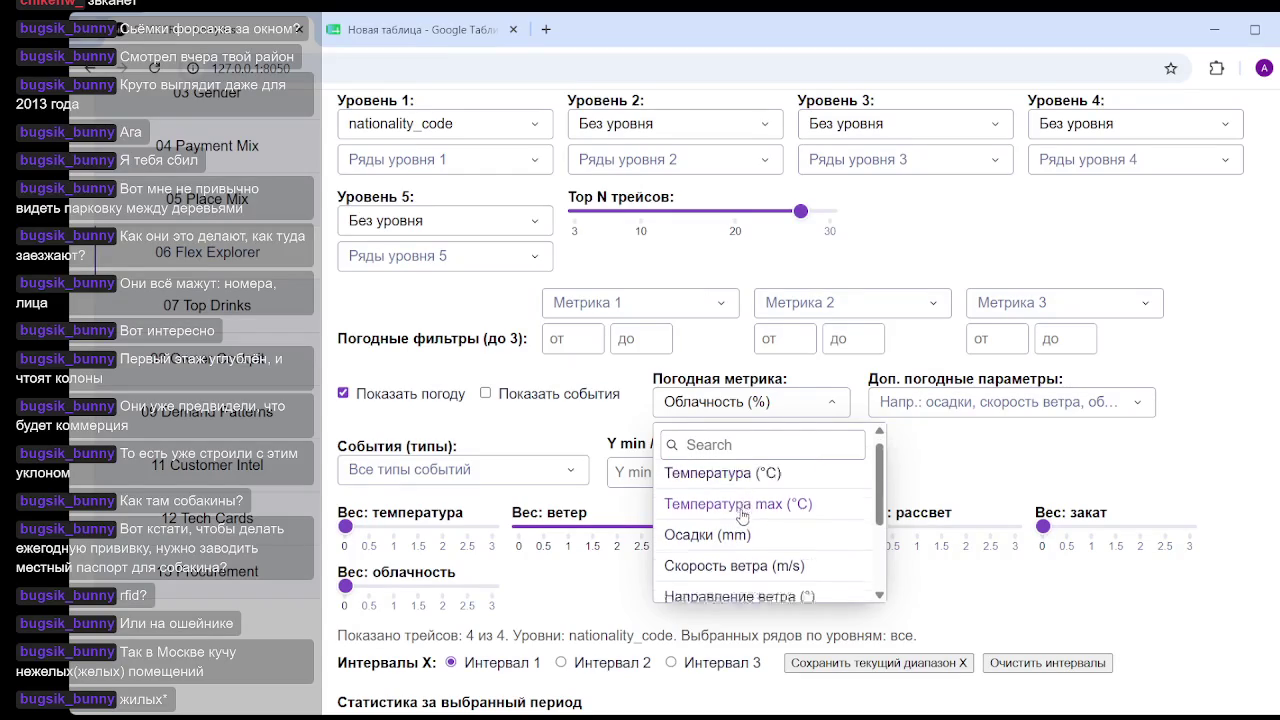
pyautogui.scroll(-2, 743, 515)
pyautogui.click(737, 488)
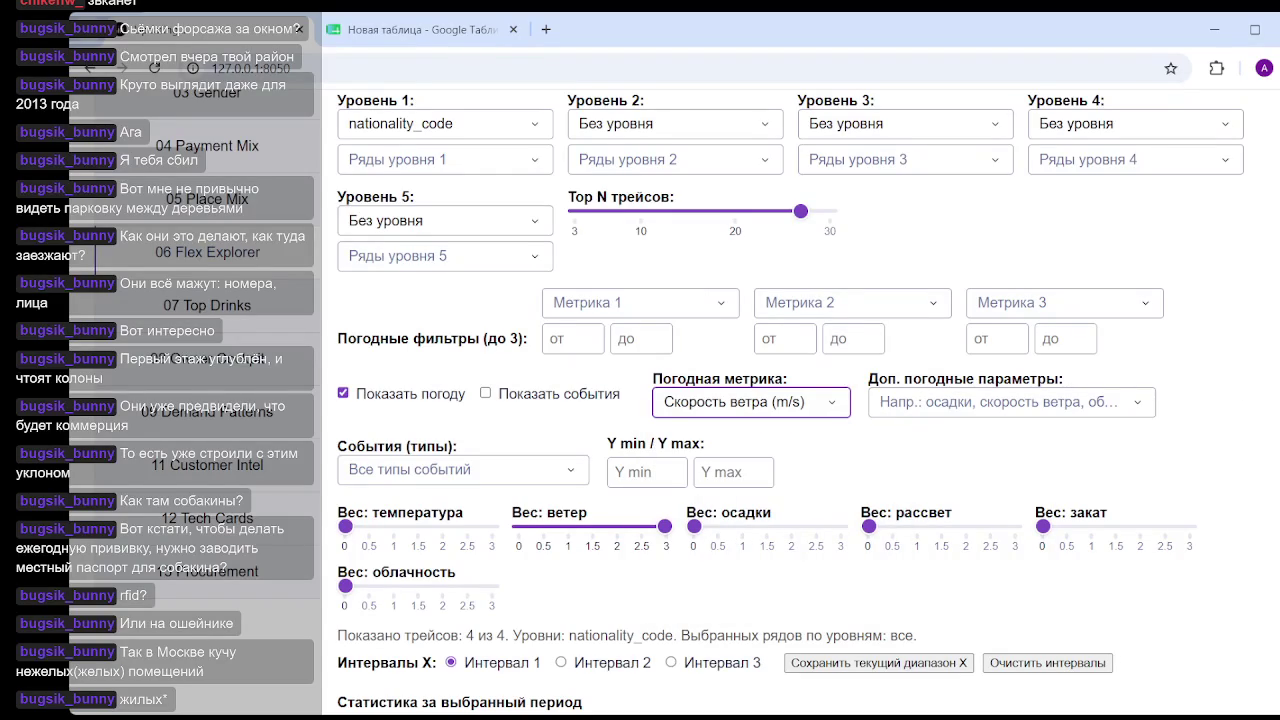
# - Check the correlation chart, then switch to the results spreadsheet tab
pyautogui.scroll(-10, 902, 452)
pyautogui.scroll(-5, 902, 452)
pyautogui.scroll(-2, 902, 452)
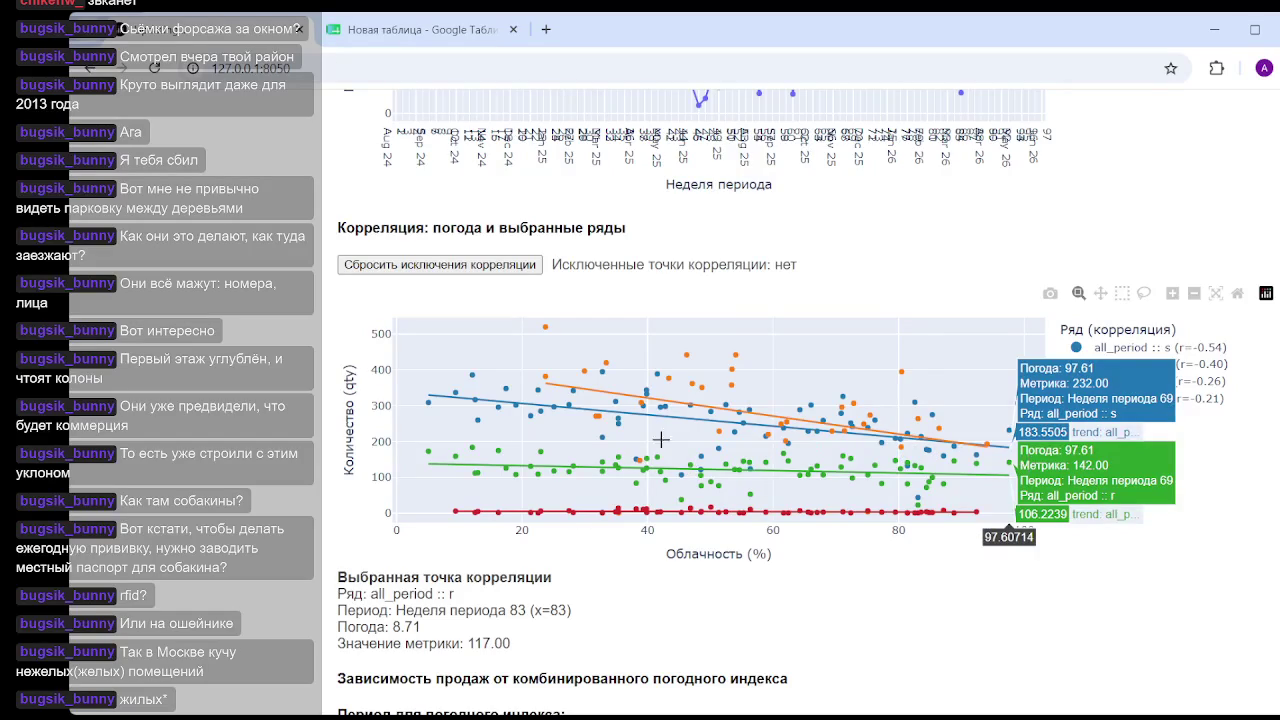
pyautogui.scroll(3, 1236, 460)
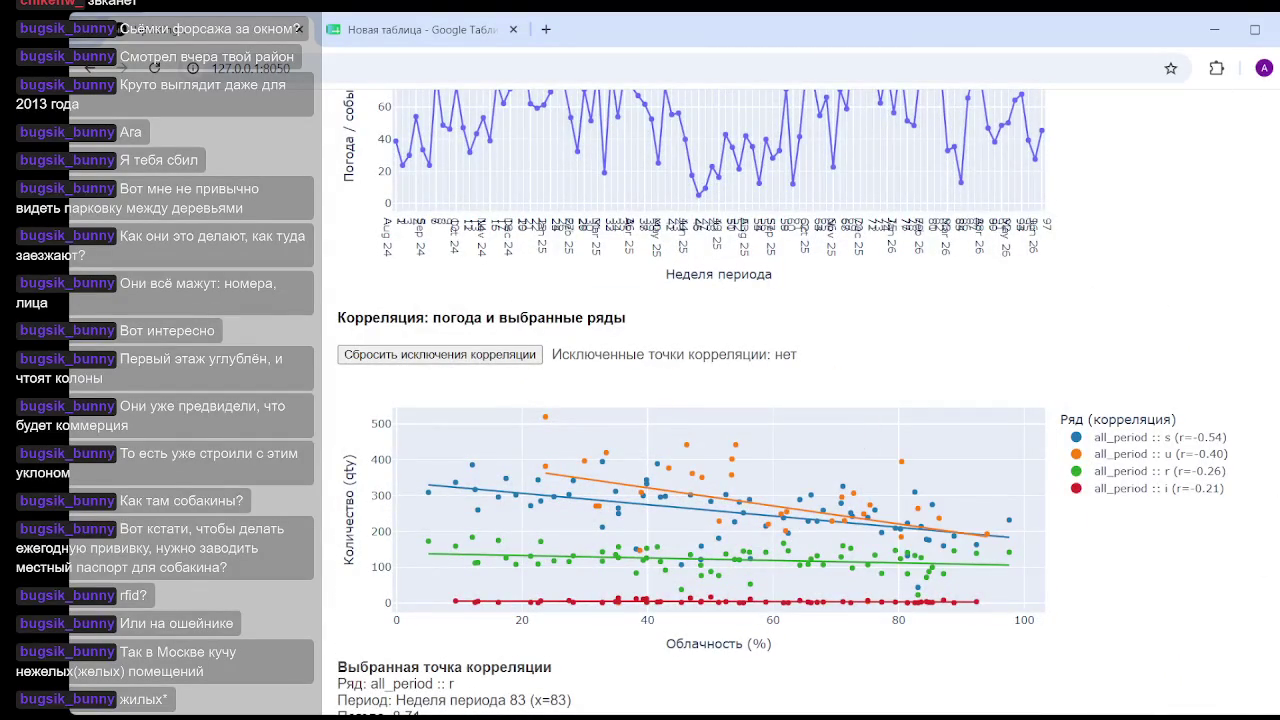
pyautogui.click(412, 30)
# - Log the wind result in the sheet: 'ветер' in B4 and 0,01 in C4
pyautogui.click(244, 308)
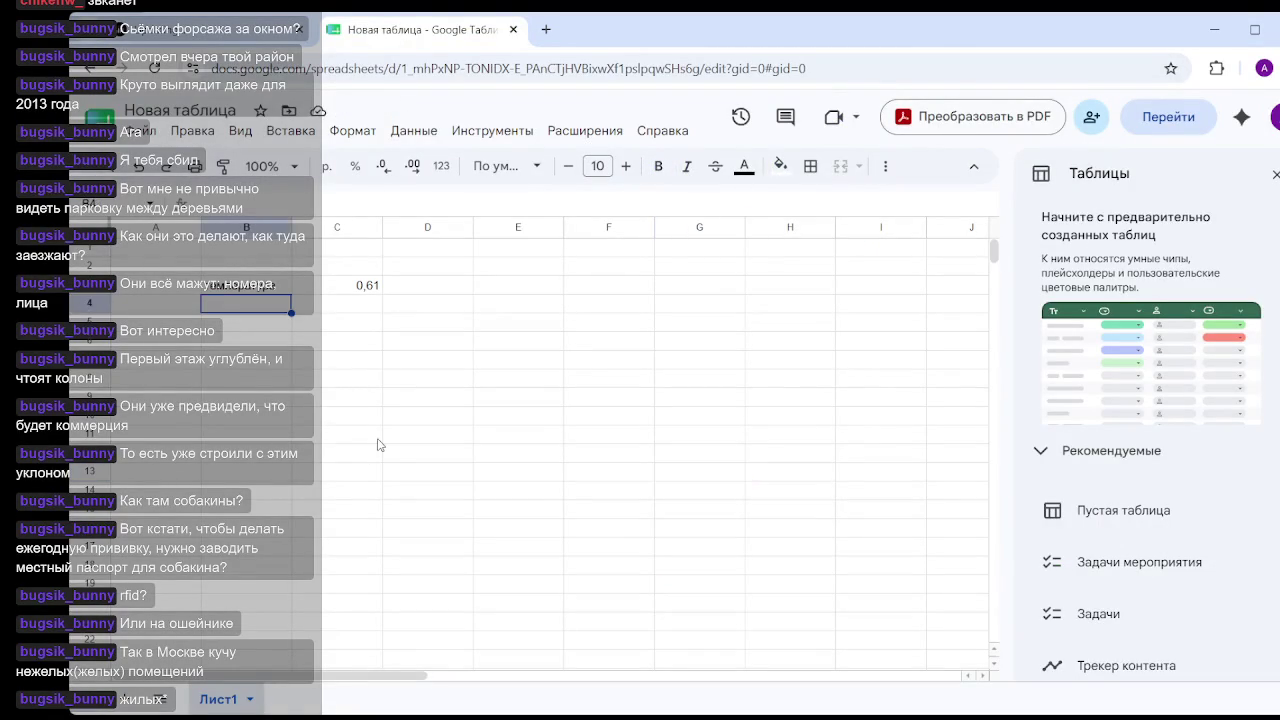
pyautogui.write('ветер')
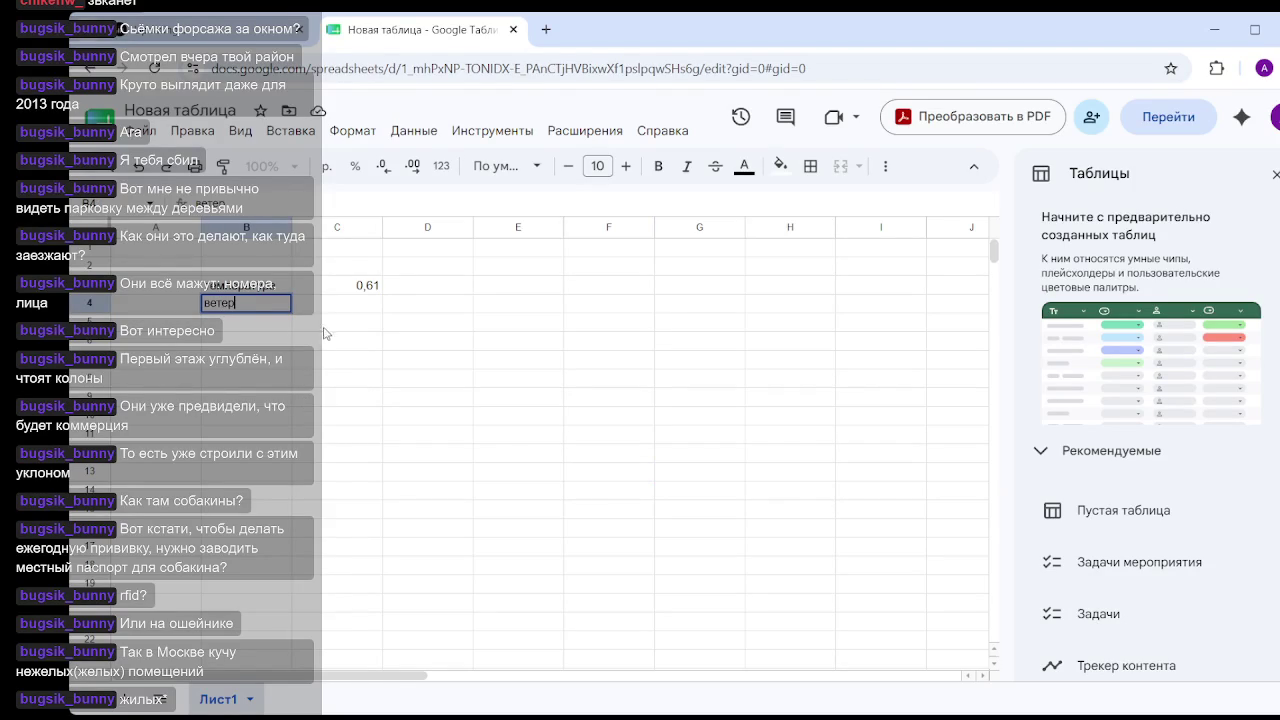
pyautogui.press('Tab')
pyautogui.write('0')
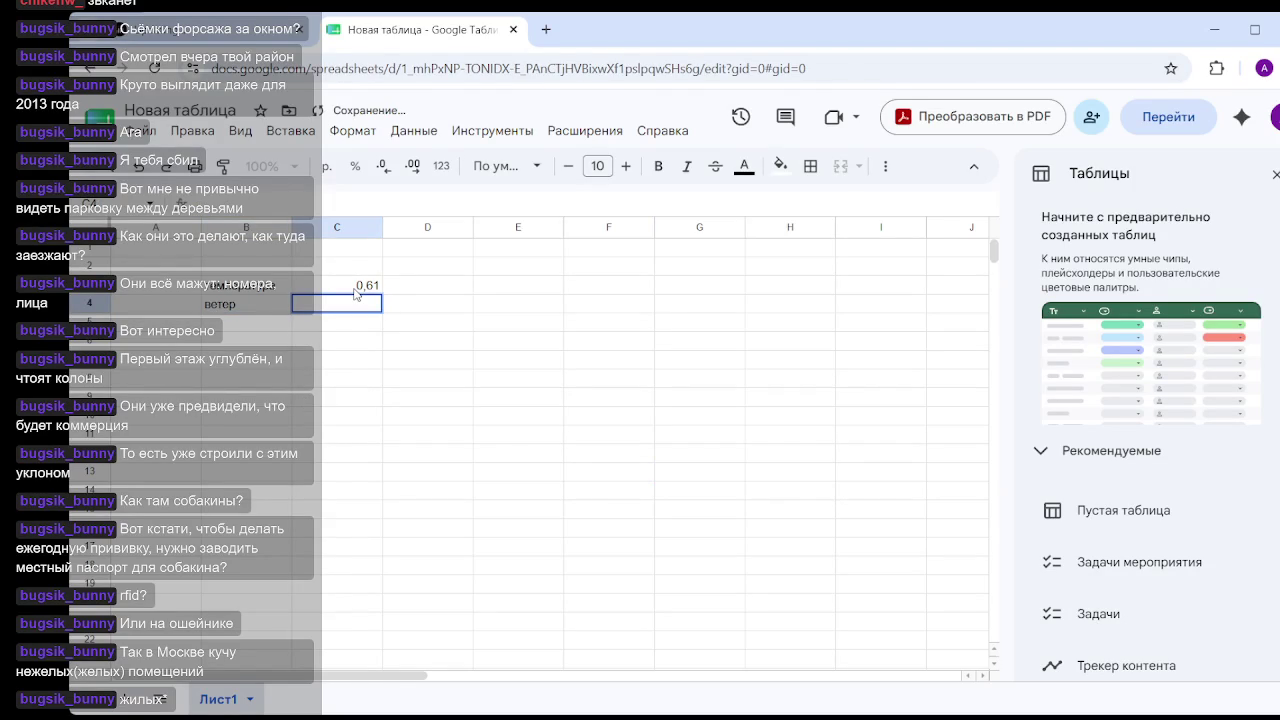
pyautogui.write(',01')
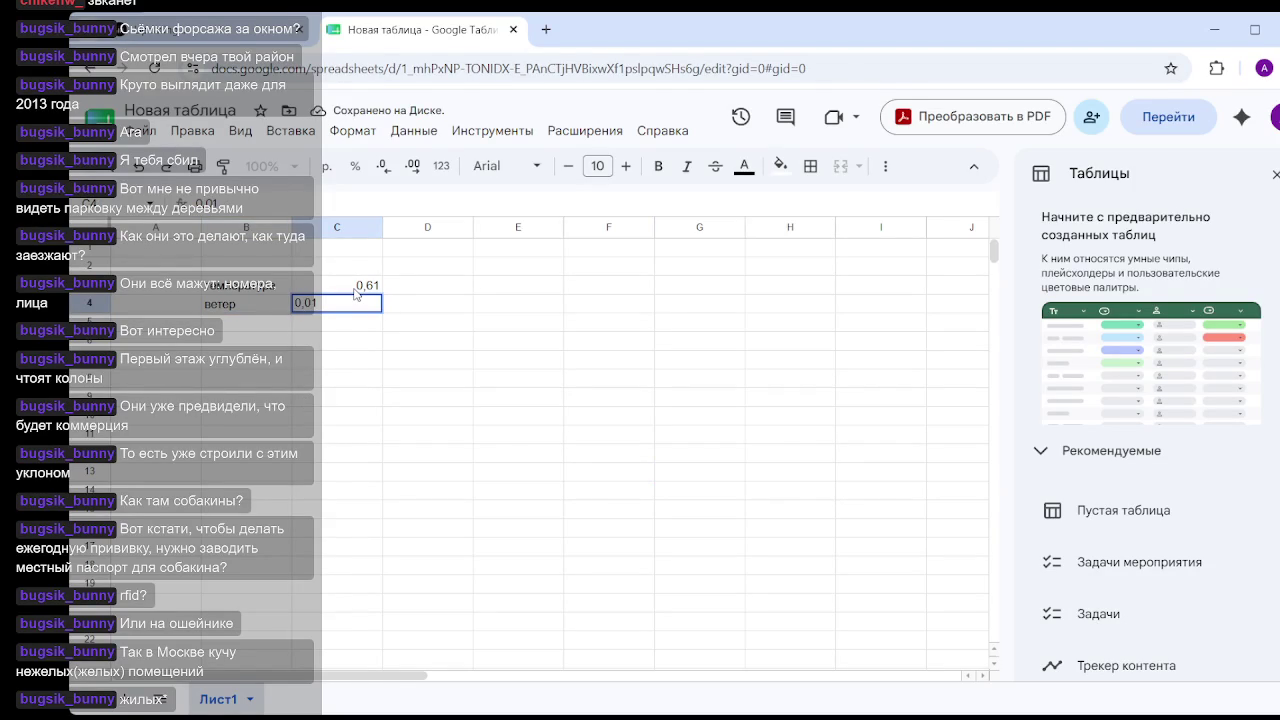
pyautogui.click(505, 453)
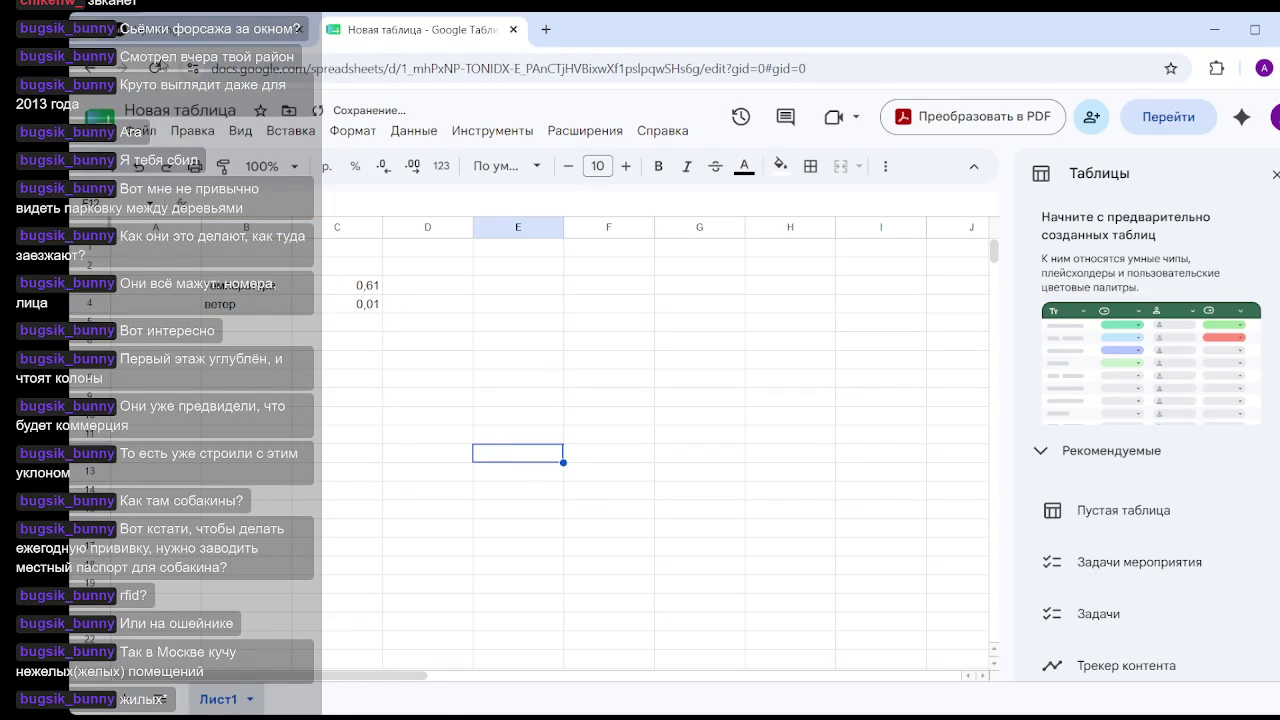
pyautogui.hotkey('ctrl', 'Tab')
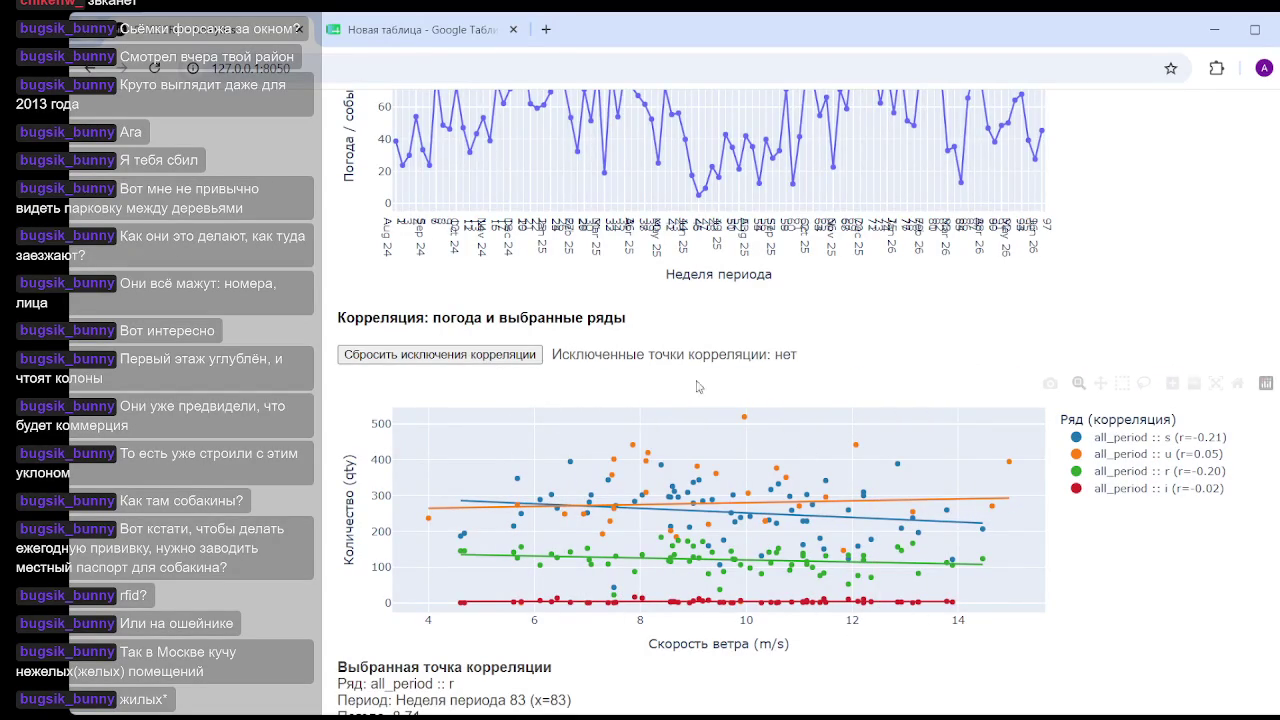
pyautogui.scroll(-3, 908, 547)
pyautogui.scroll(-1, 880, 545)
pyautogui.moveTo(641, 569)
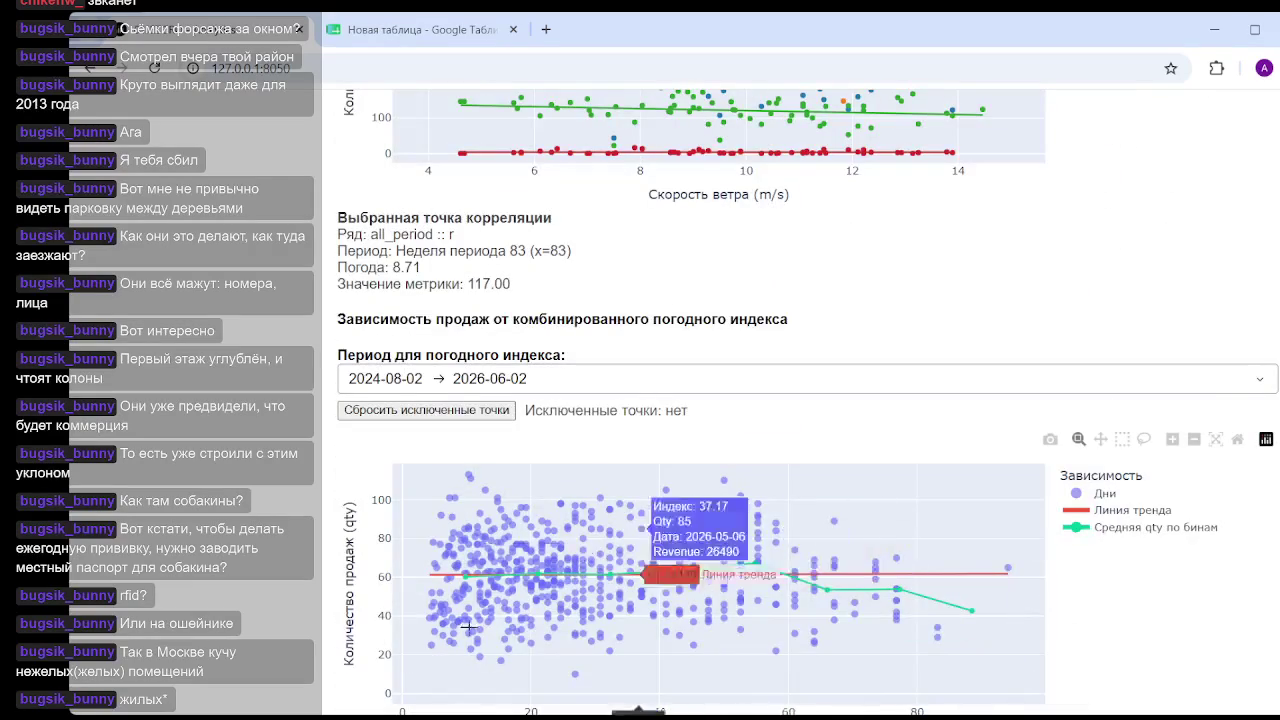
pyautogui.scroll(-1, 650, 545)
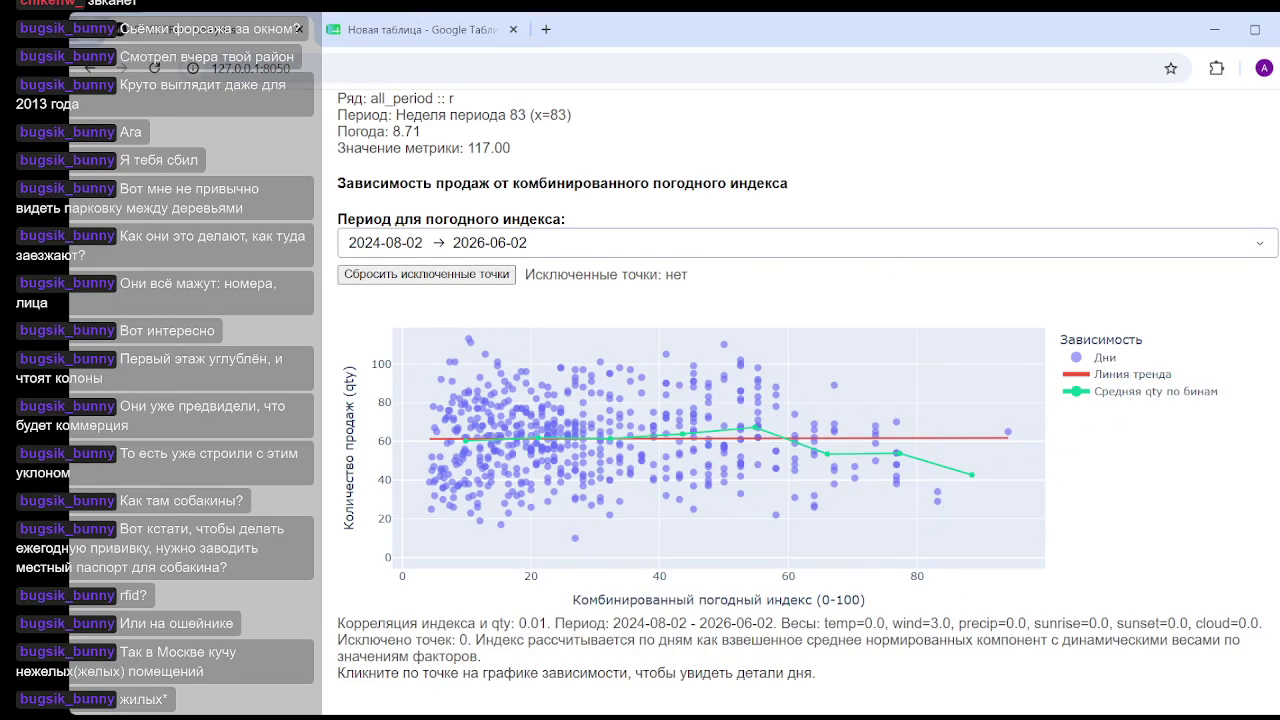
pyautogui.scroll(4, 813, 244)
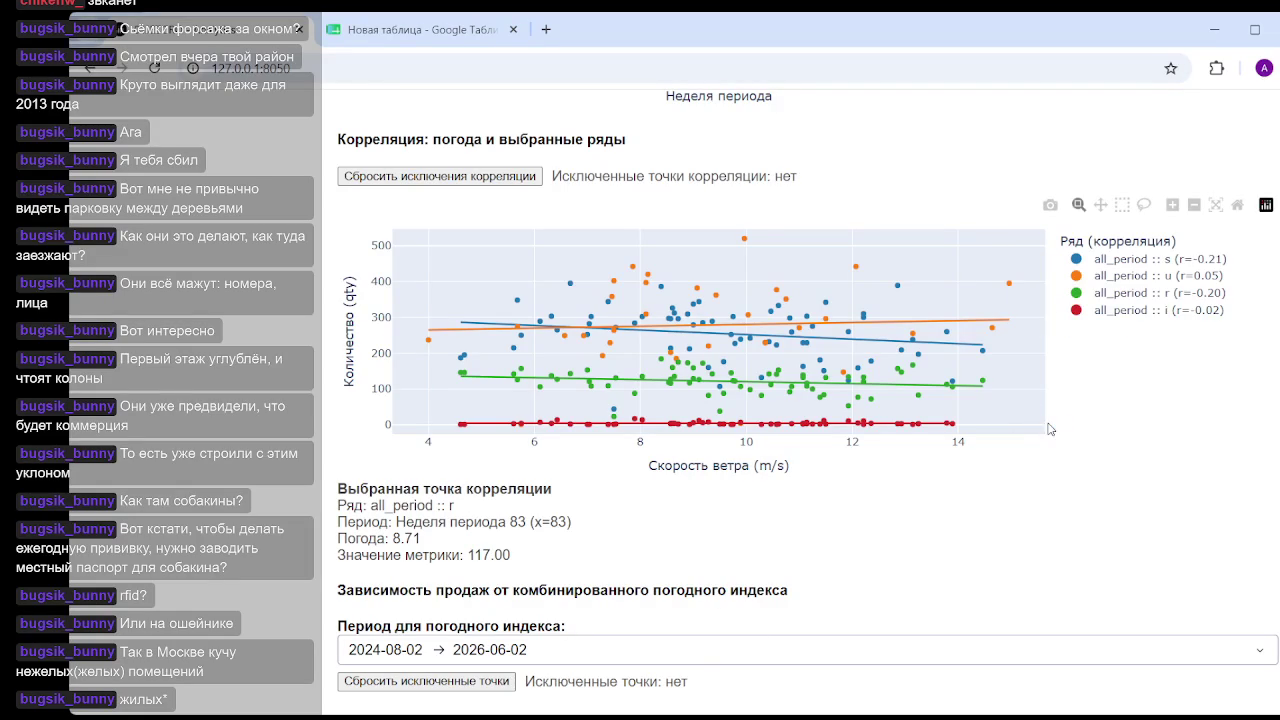
pyautogui.scroll(-1, 800, 420)
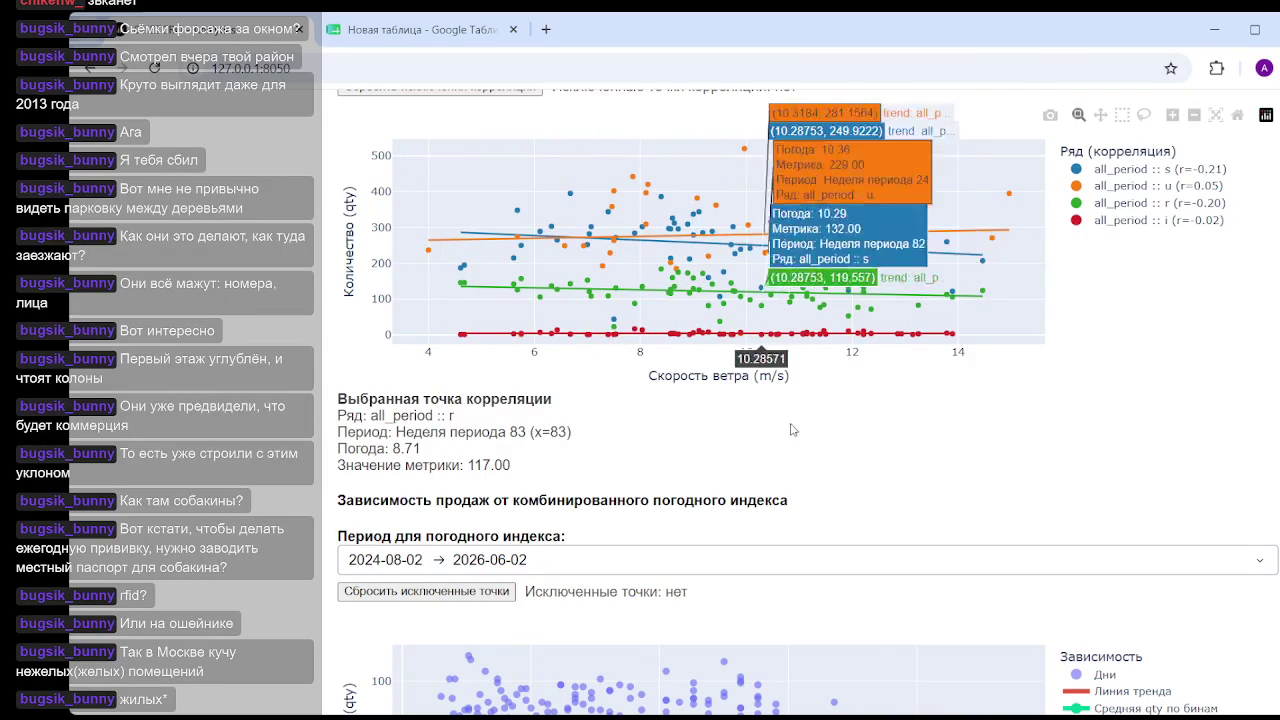
pyautogui.scroll(-2, 1102, 300)
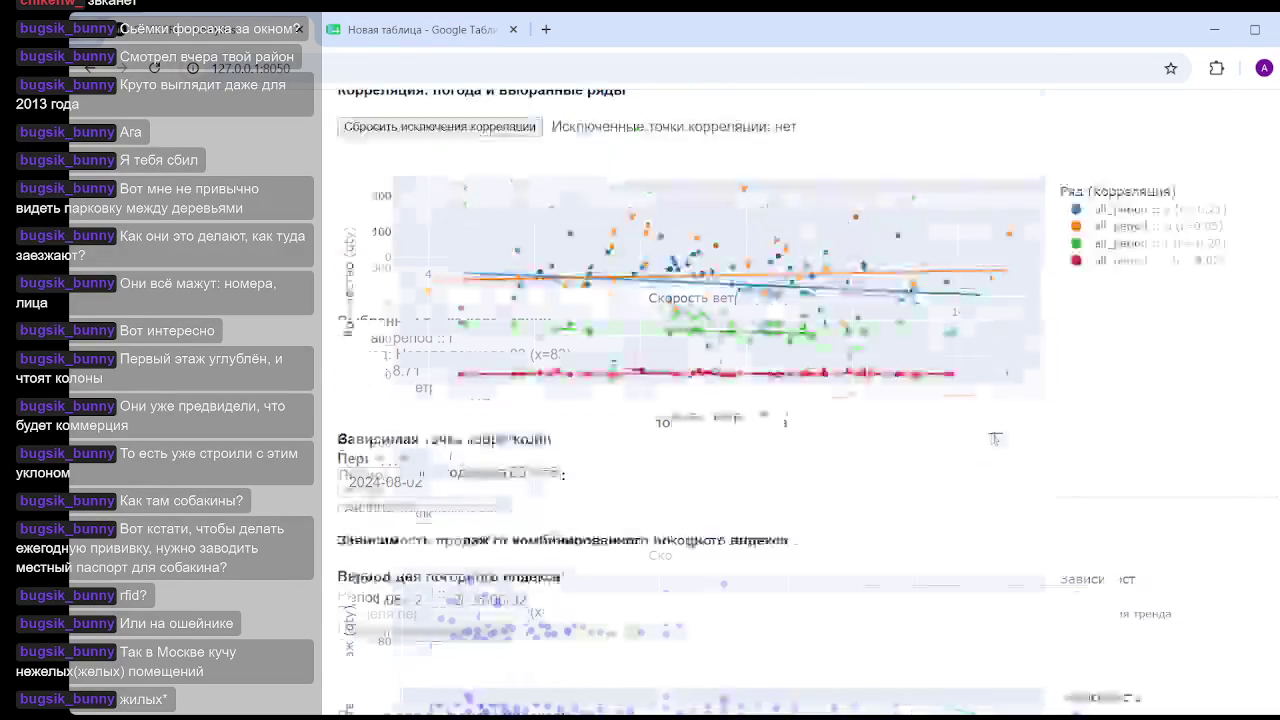
# - Review the reloaded monthly revenue, expenses and profit chart, briefly checking the Git Bash terminal
pyautogui.scroll(4, 999, 412)
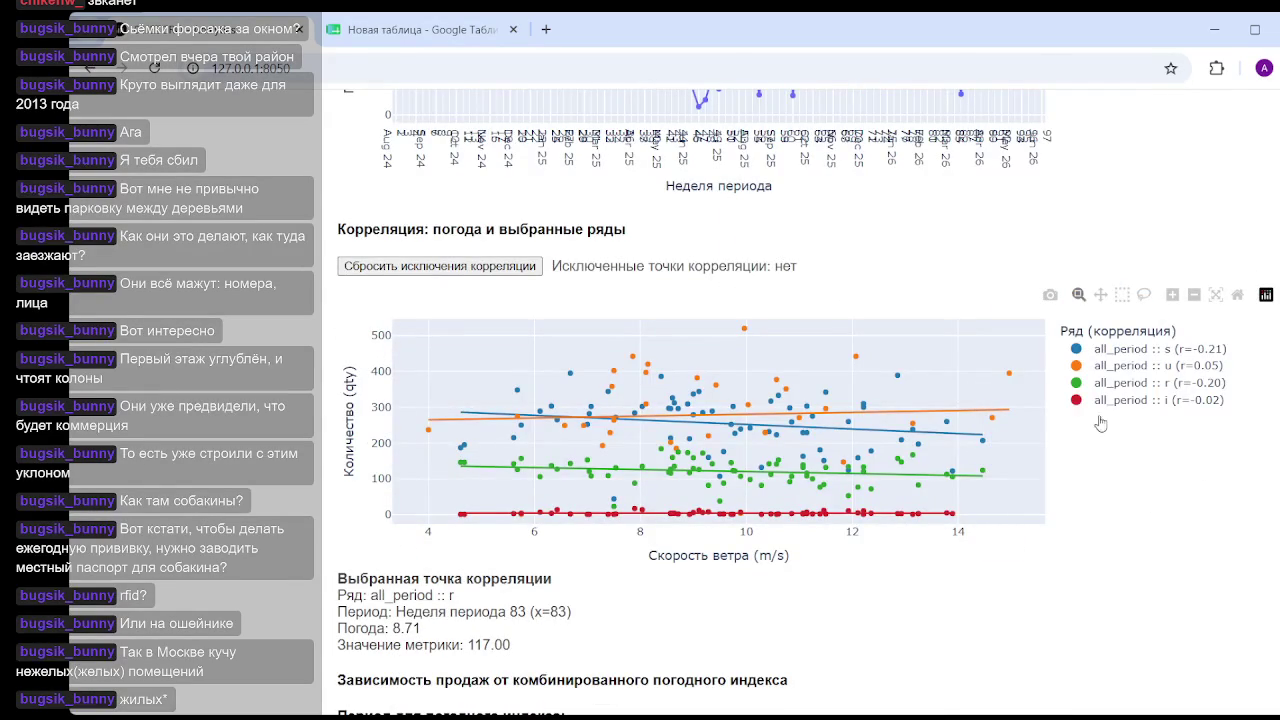
pyautogui.scroll(-5, 910, 468)
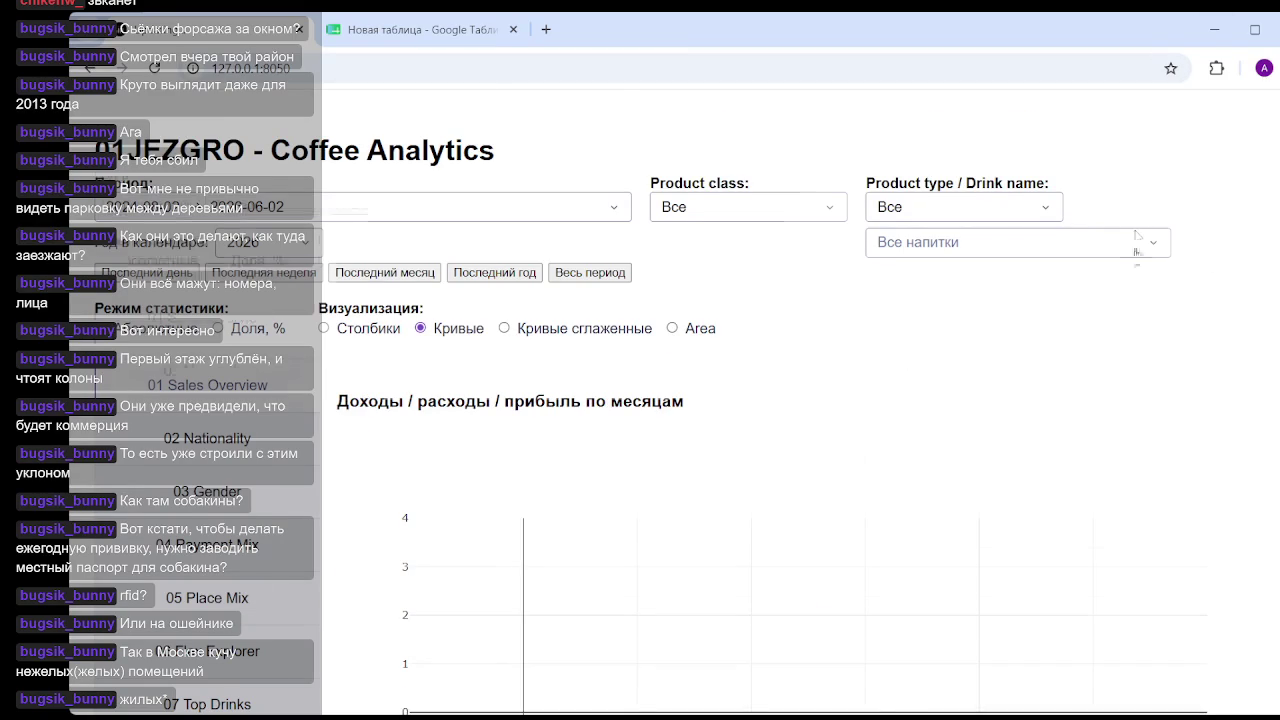
pyautogui.scroll(-3, 1143, 246)
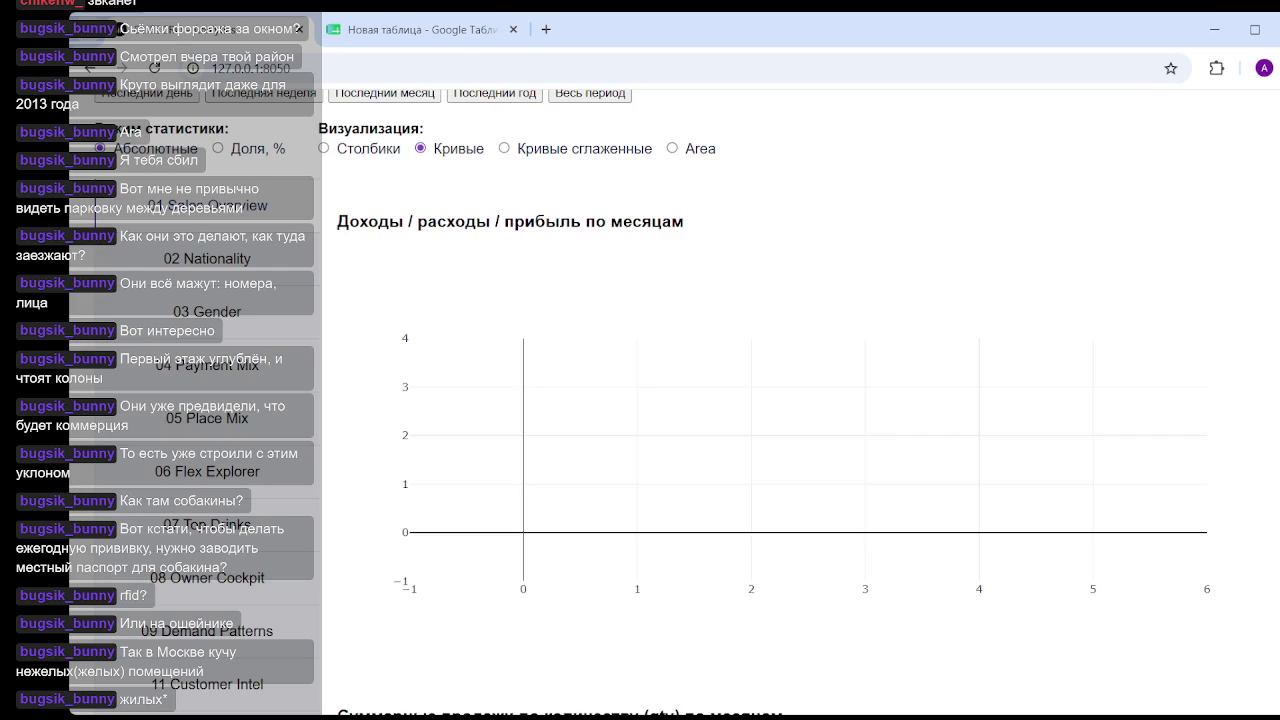
pyautogui.hotkey('alt', 'Tab')
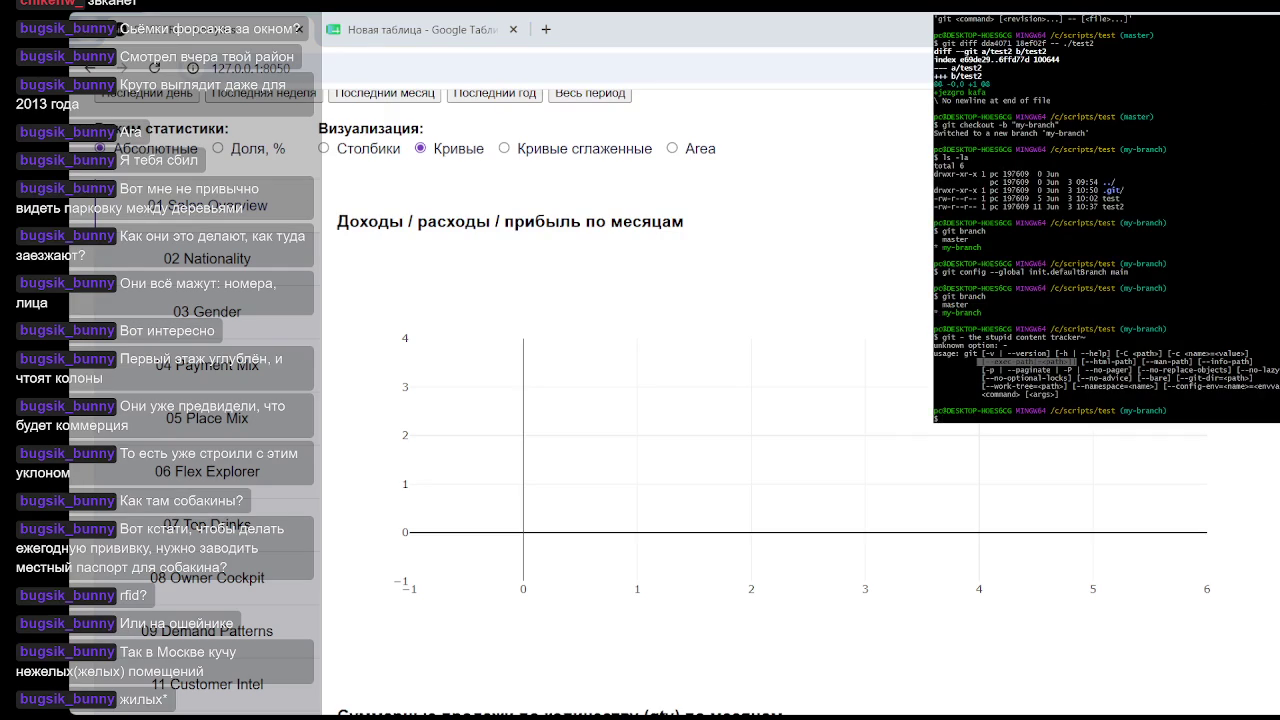
pyautogui.hotkey('alt', 'Tab')
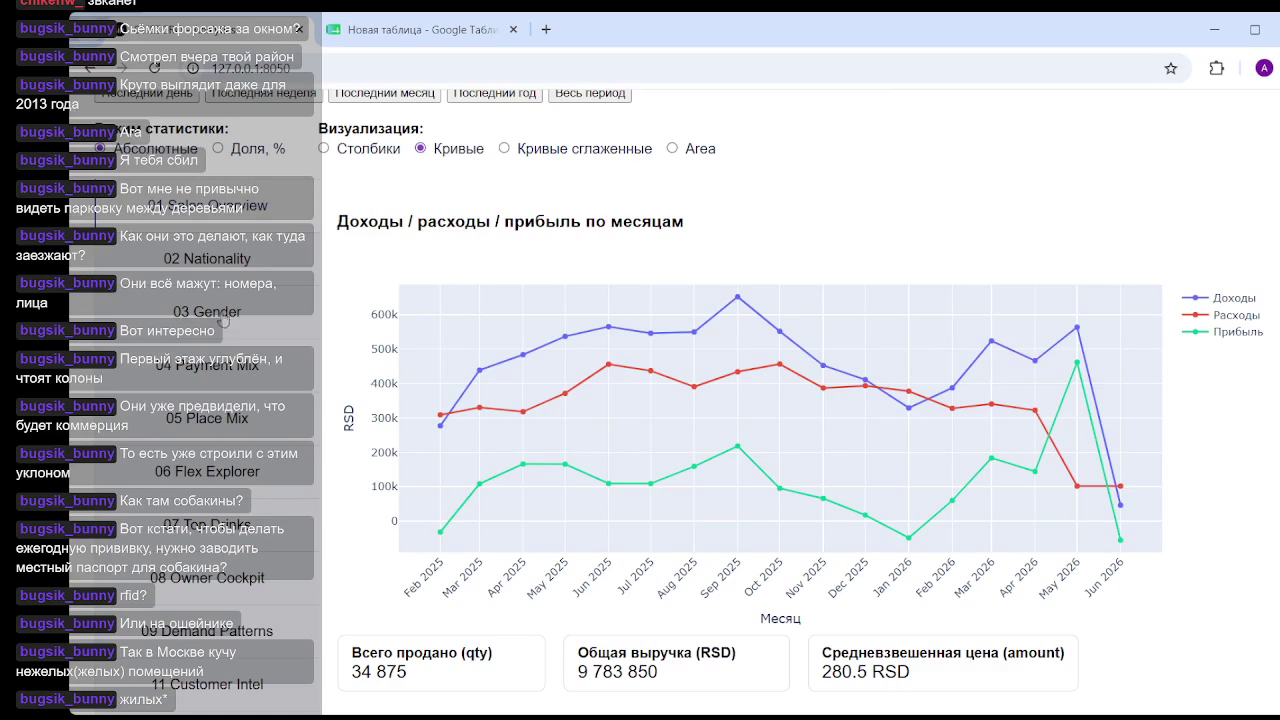
pyautogui.moveTo(550, 356)
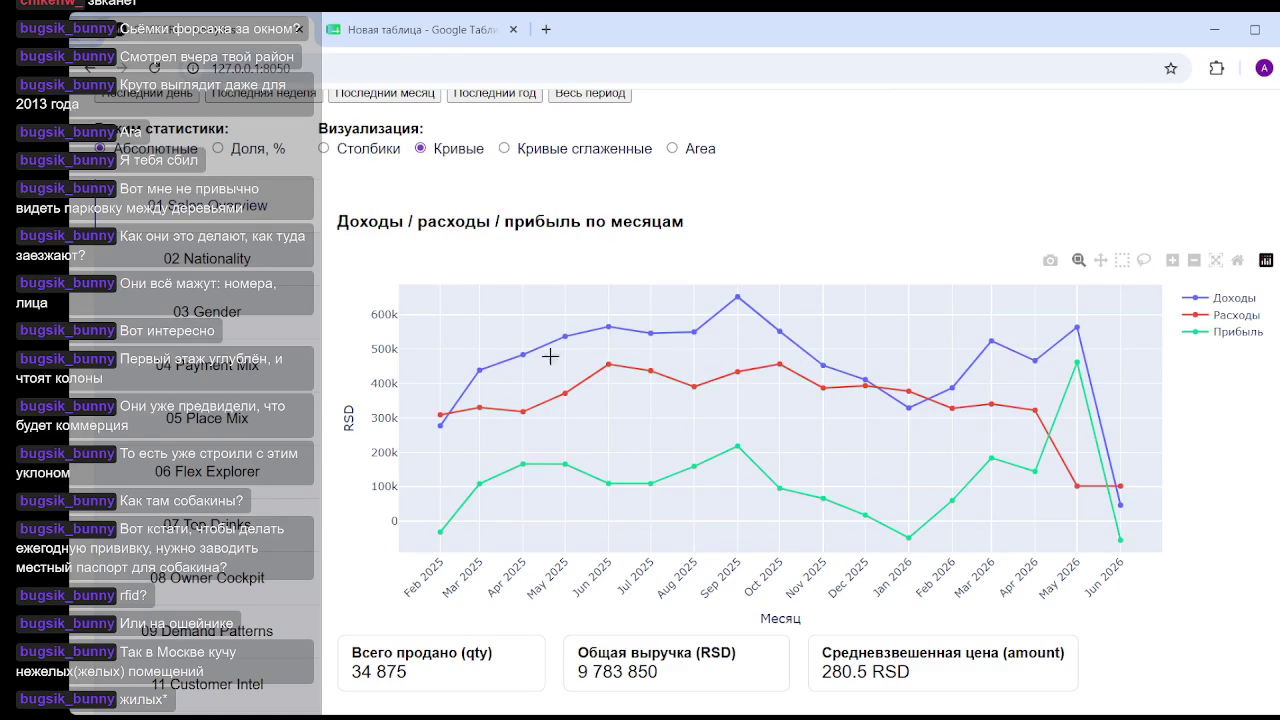
pyautogui.scroll(-5, 615, 403)
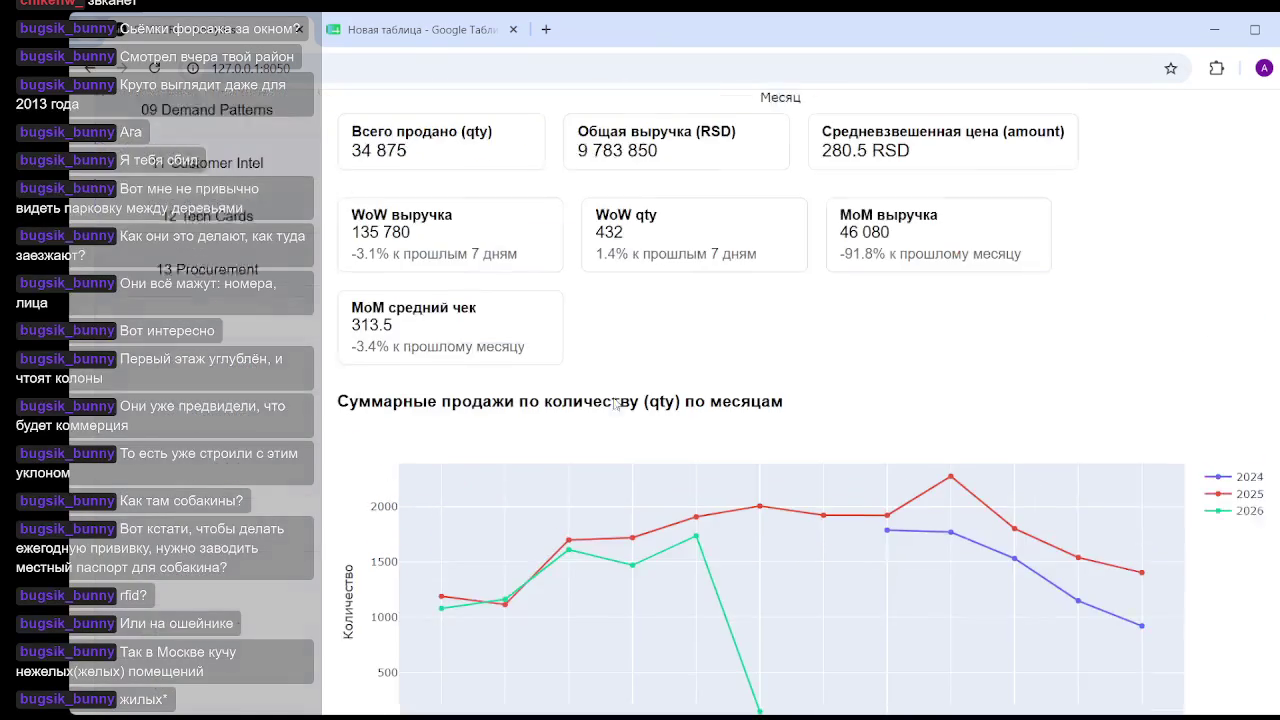
pyautogui.scroll(-3, 688, 403)
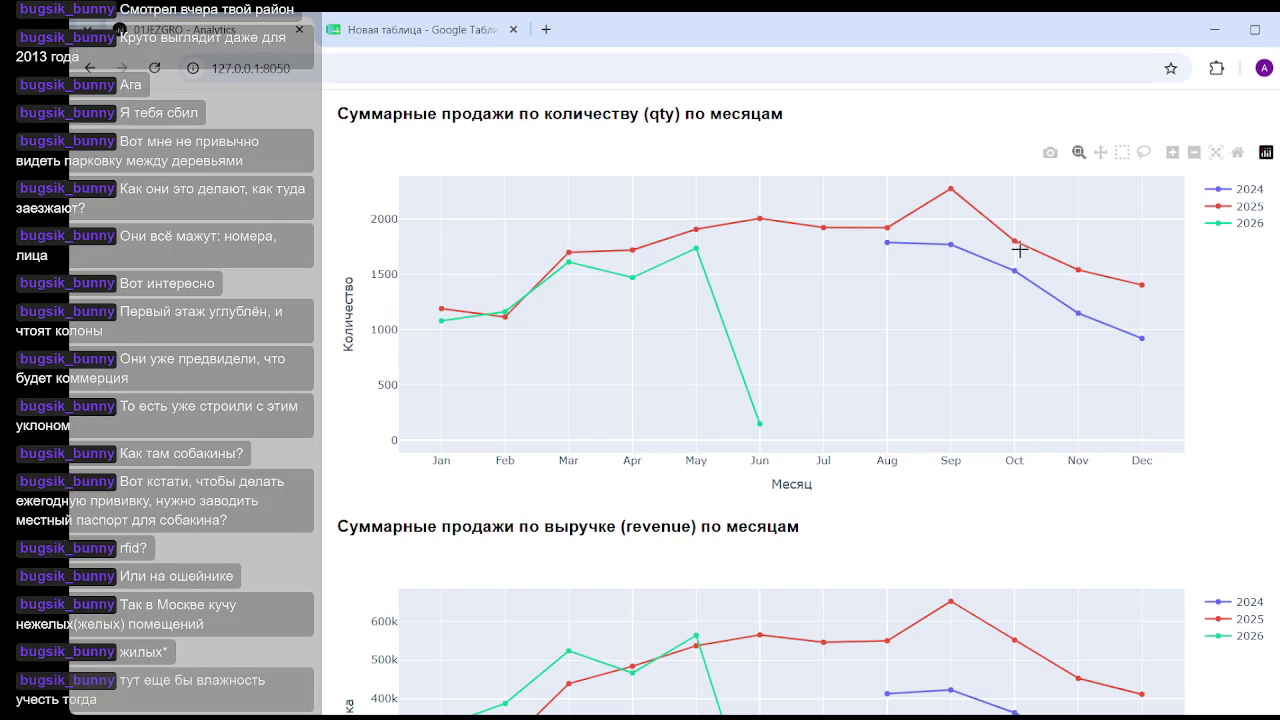
pyautogui.scroll(10, 210, 322)
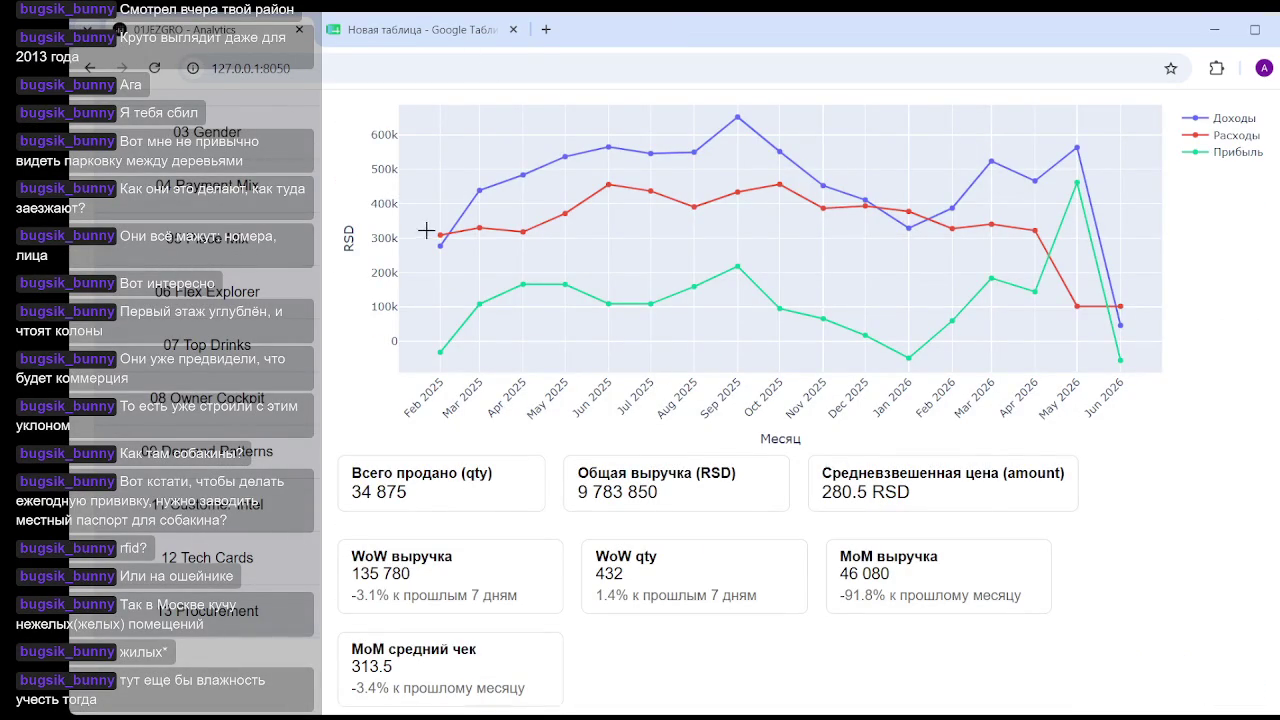
pyautogui.scroll(2, 188, 337)
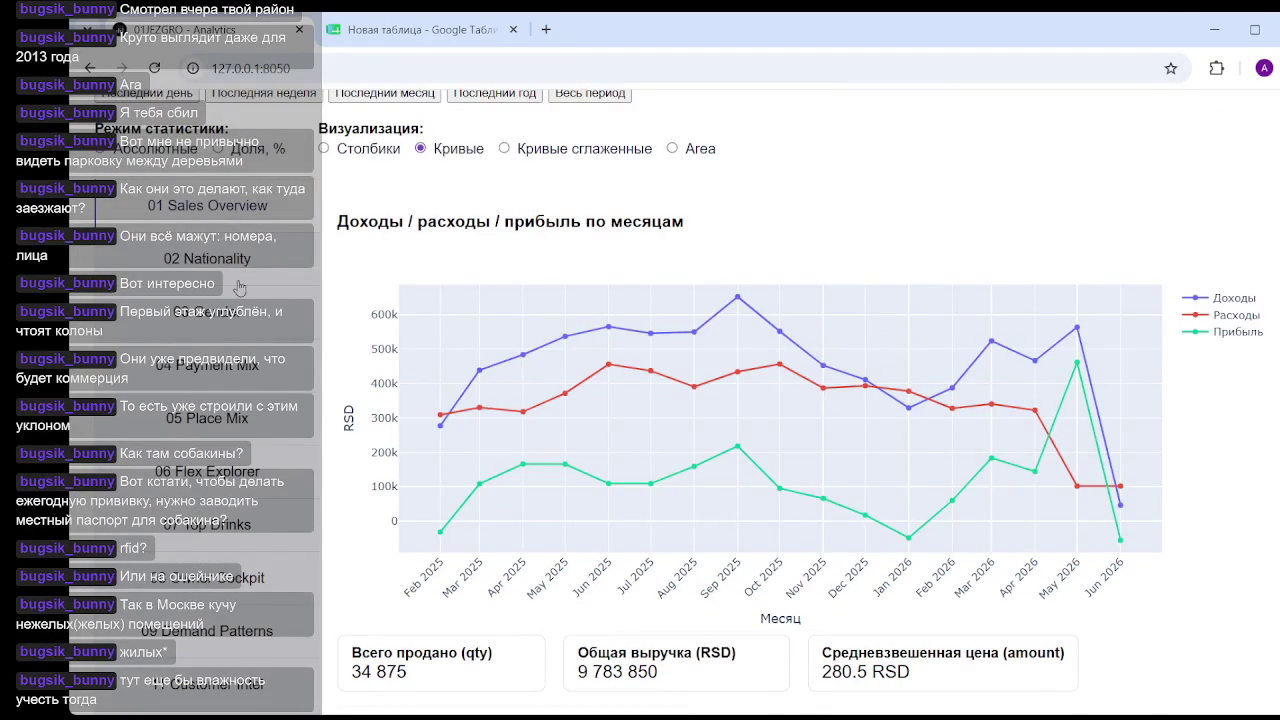
pyautogui.scroll(-1, 244, 395)
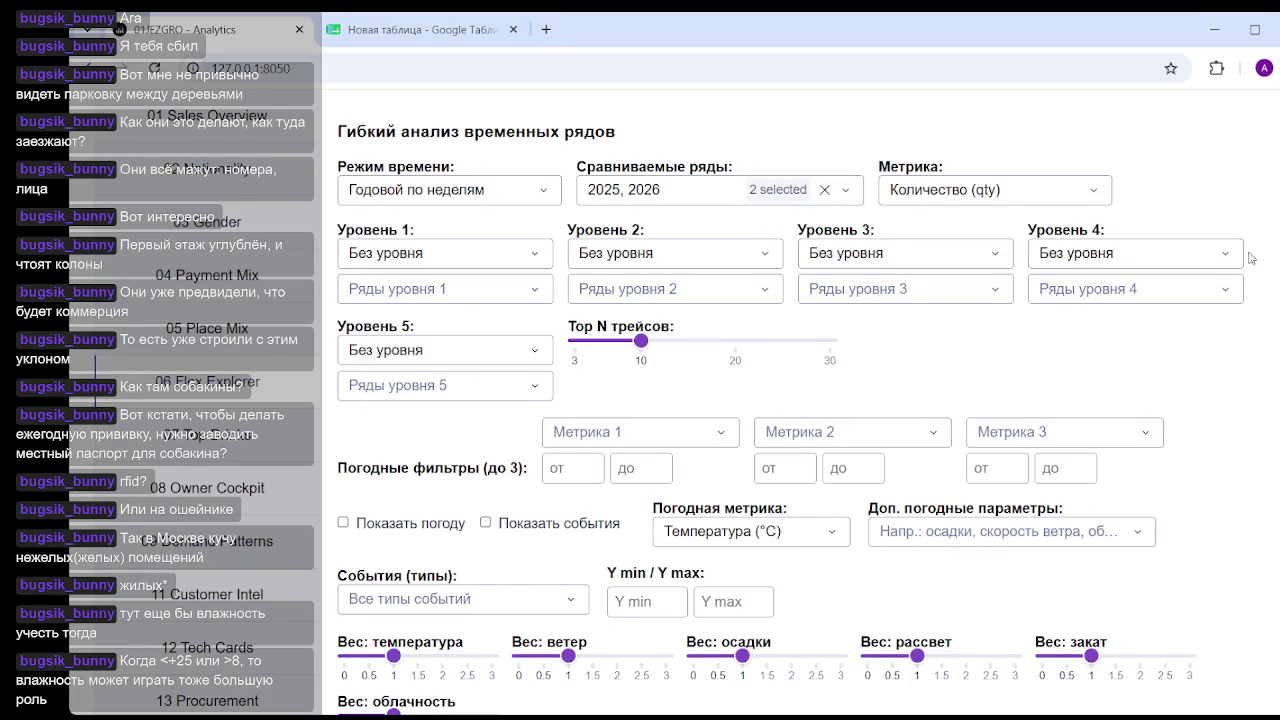
pyautogui.scroll(-1, 1235, 225)
pyautogui.scroll(-5, 780, 400)
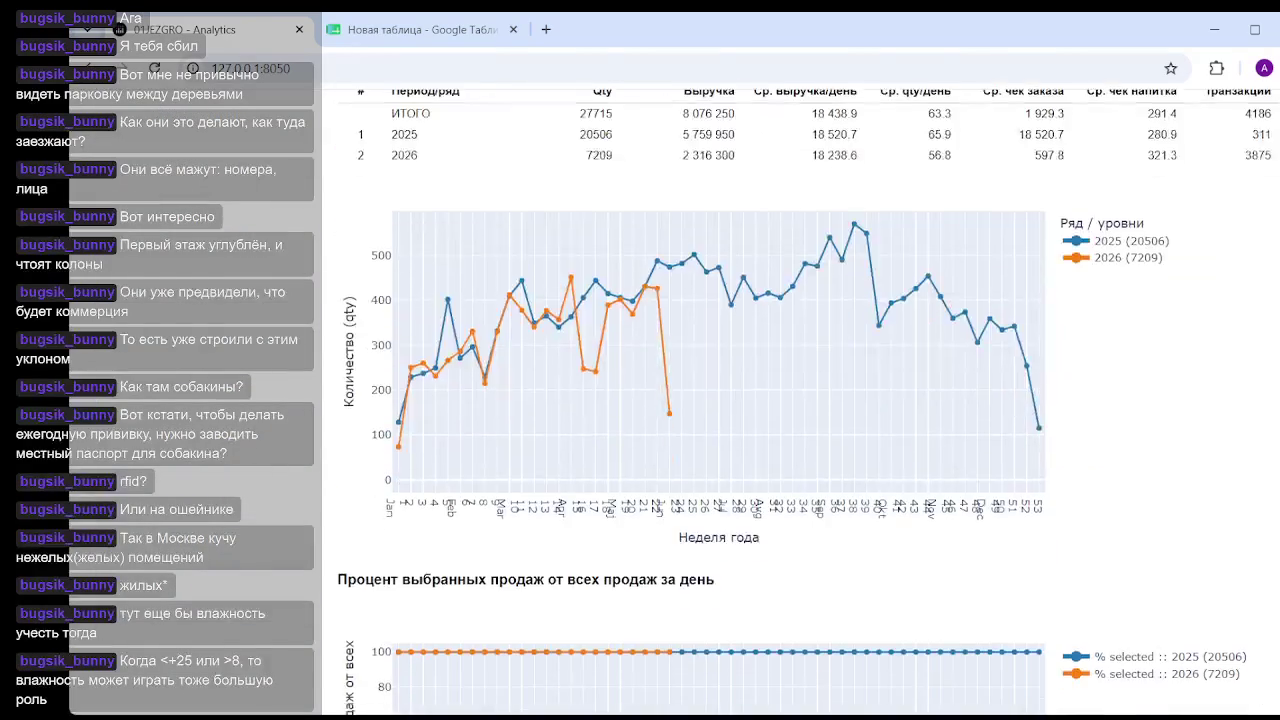
pyautogui.scroll(-5, 780, 400)
pyautogui.scroll(3, 780, 400)
pyautogui.scroll(2, 780, 400)
pyautogui.scroll(1, 780, 400)
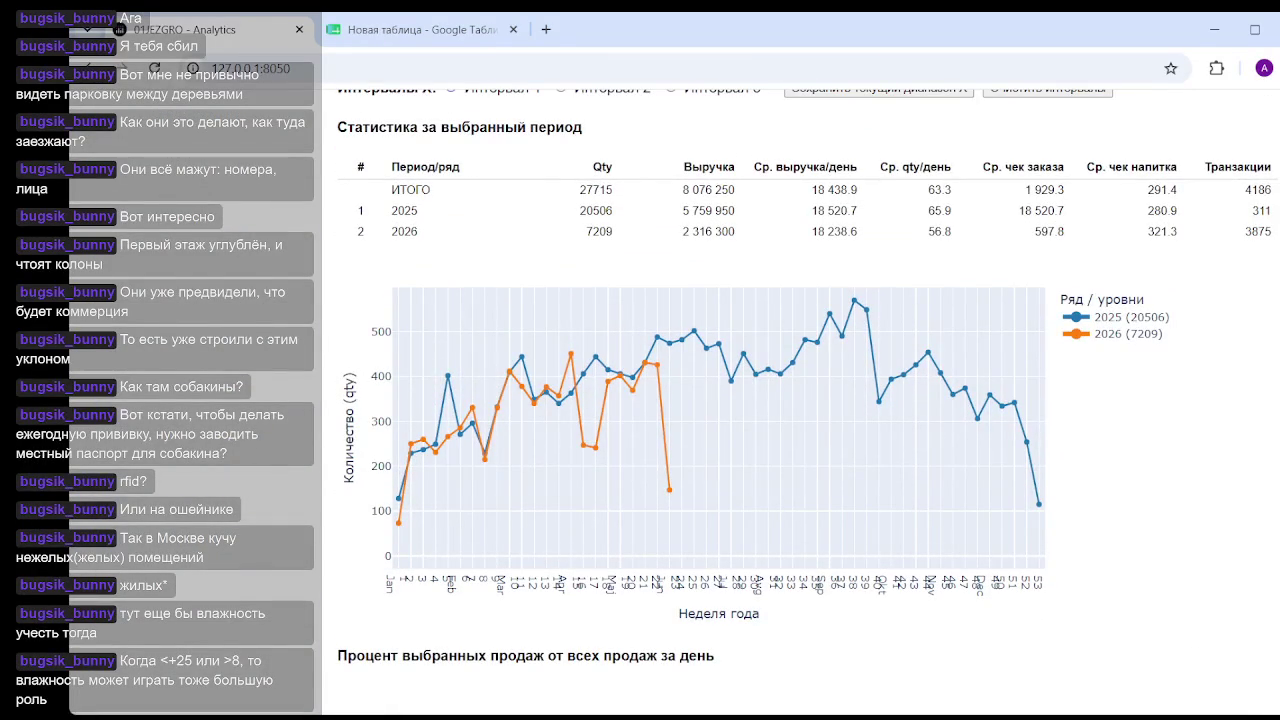
pyautogui.moveTo(879, 325)
pyautogui.moveTo(878, 401)
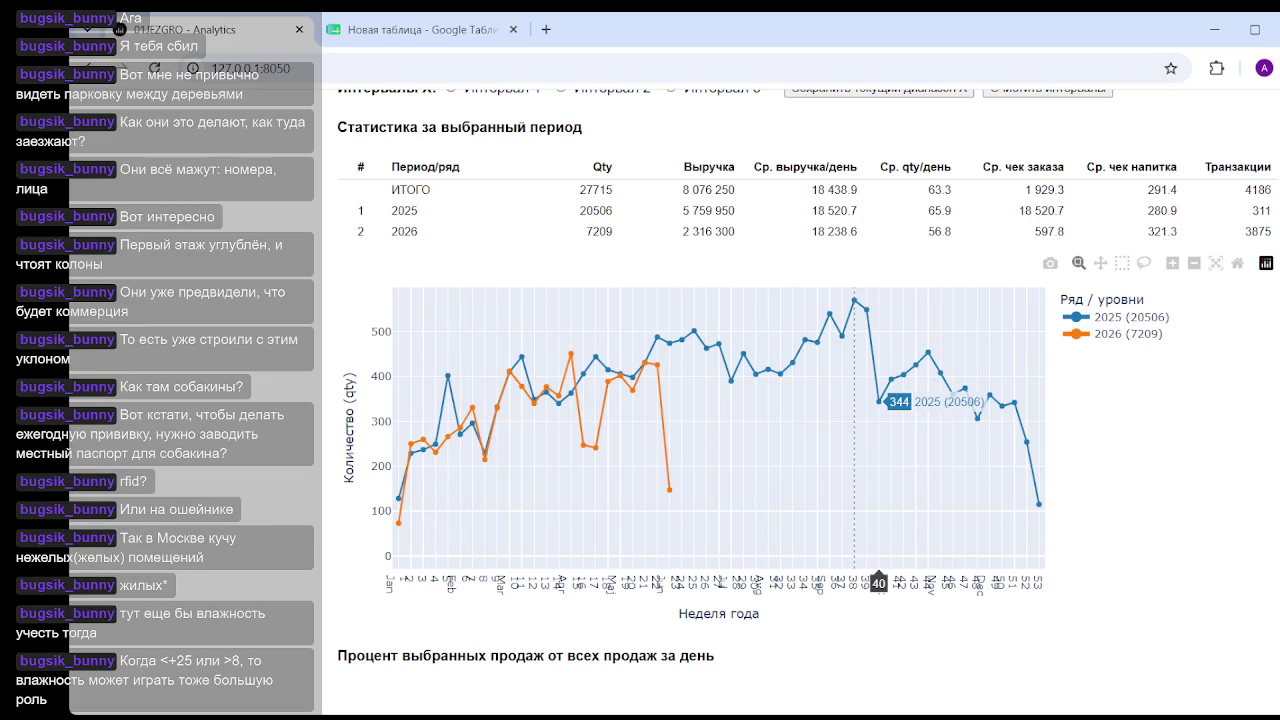
# - Start the weather-index period on 1 March 2025
pyautogui.scroll(-9, 800, 400)
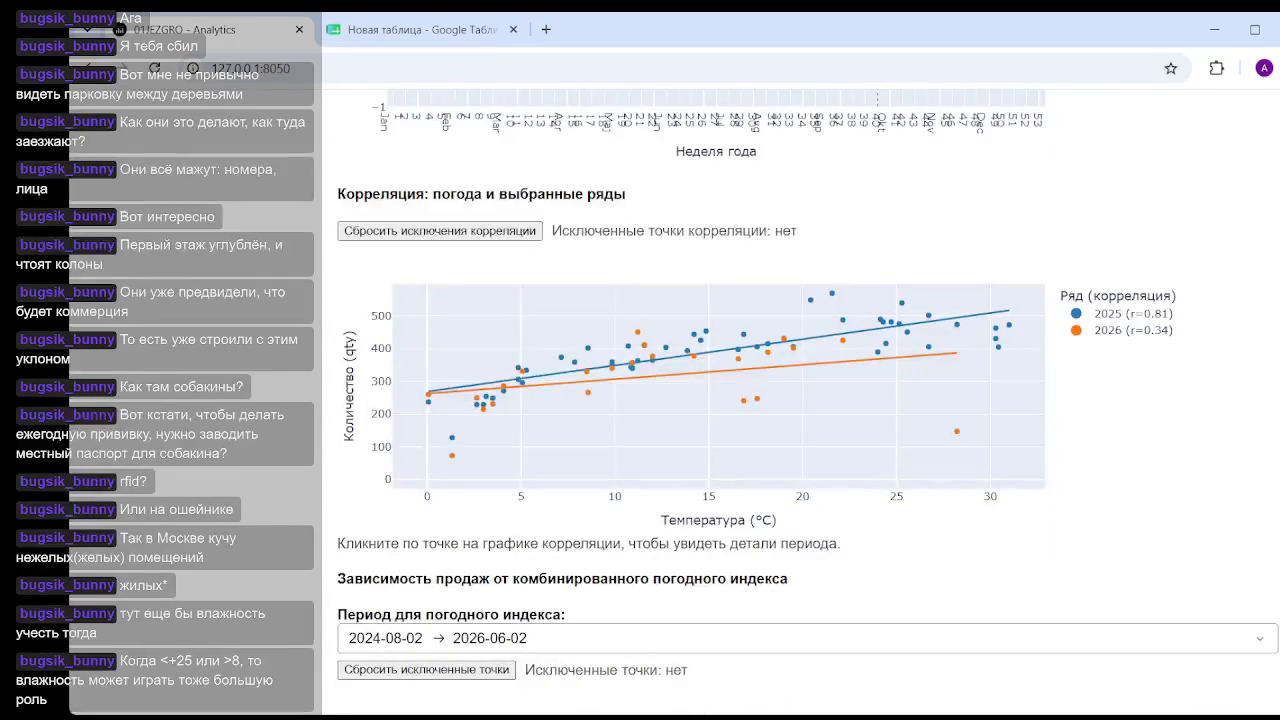
pyautogui.scroll(-3, 503, 480)
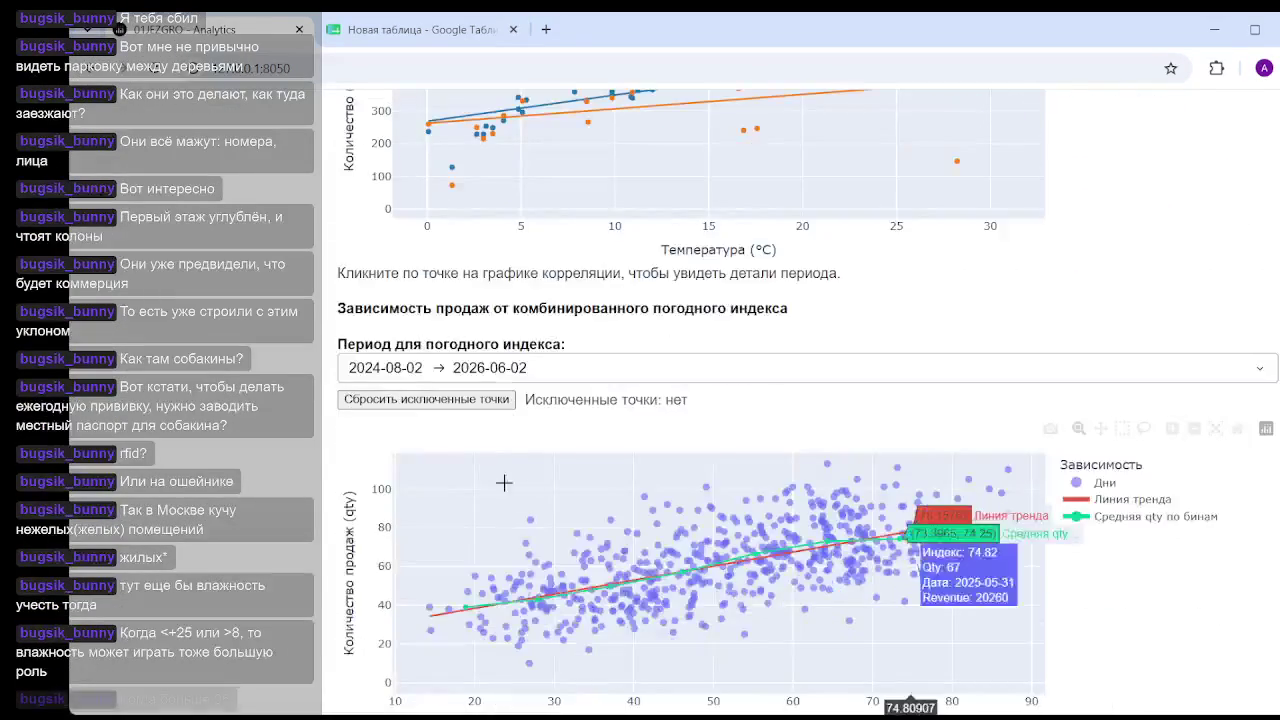
pyautogui.click(520, 367)
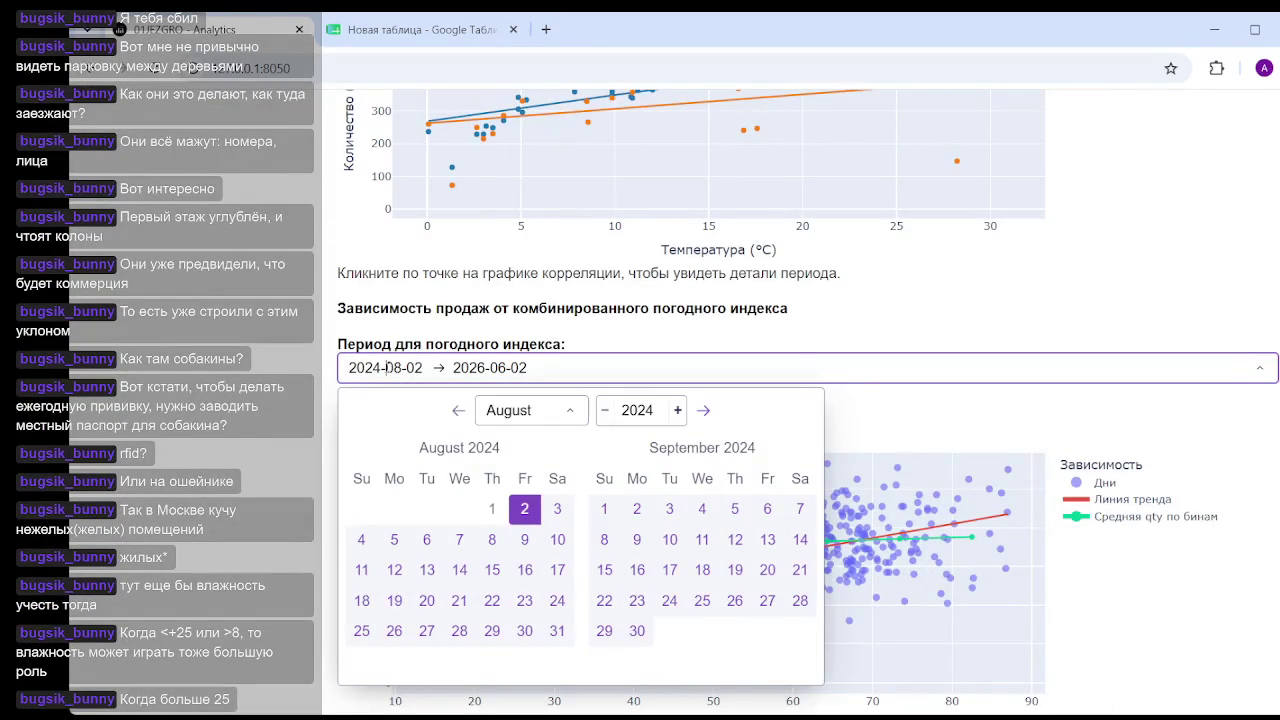
pyautogui.click(678, 410)
pyautogui.click(569, 410)
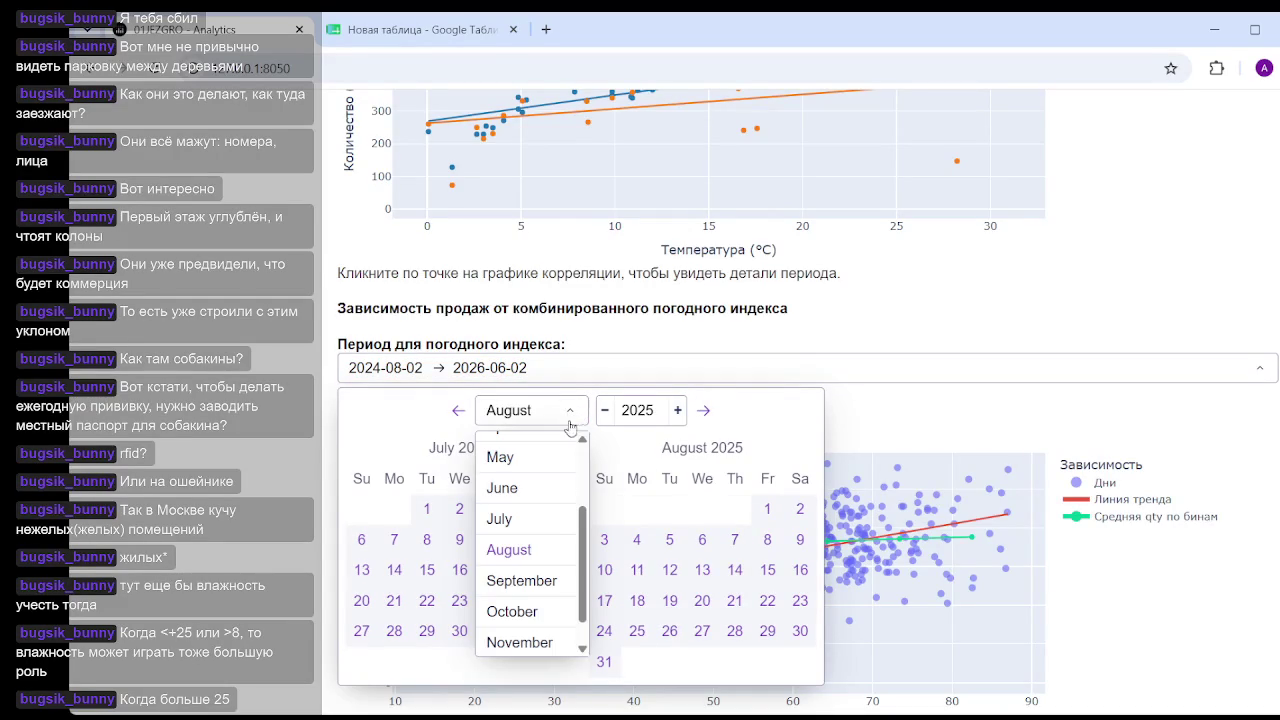
pyautogui.scroll(3, 516, 535)
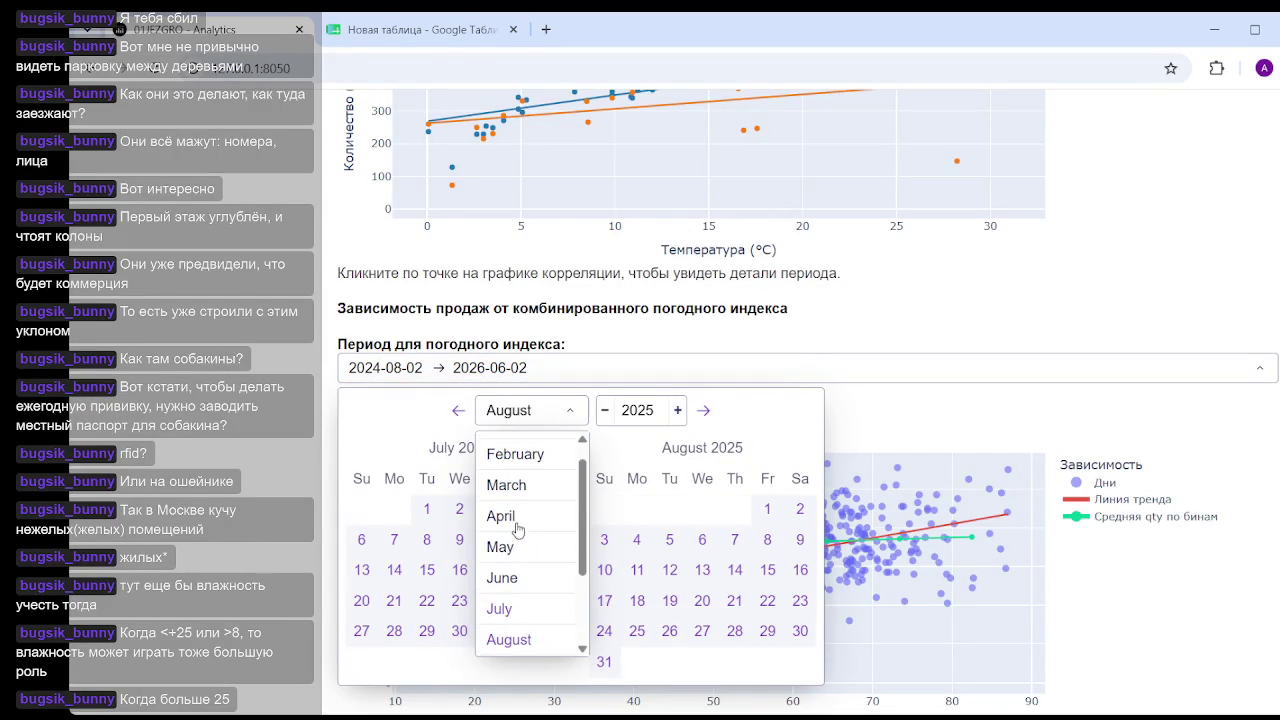
pyautogui.click(508, 486)
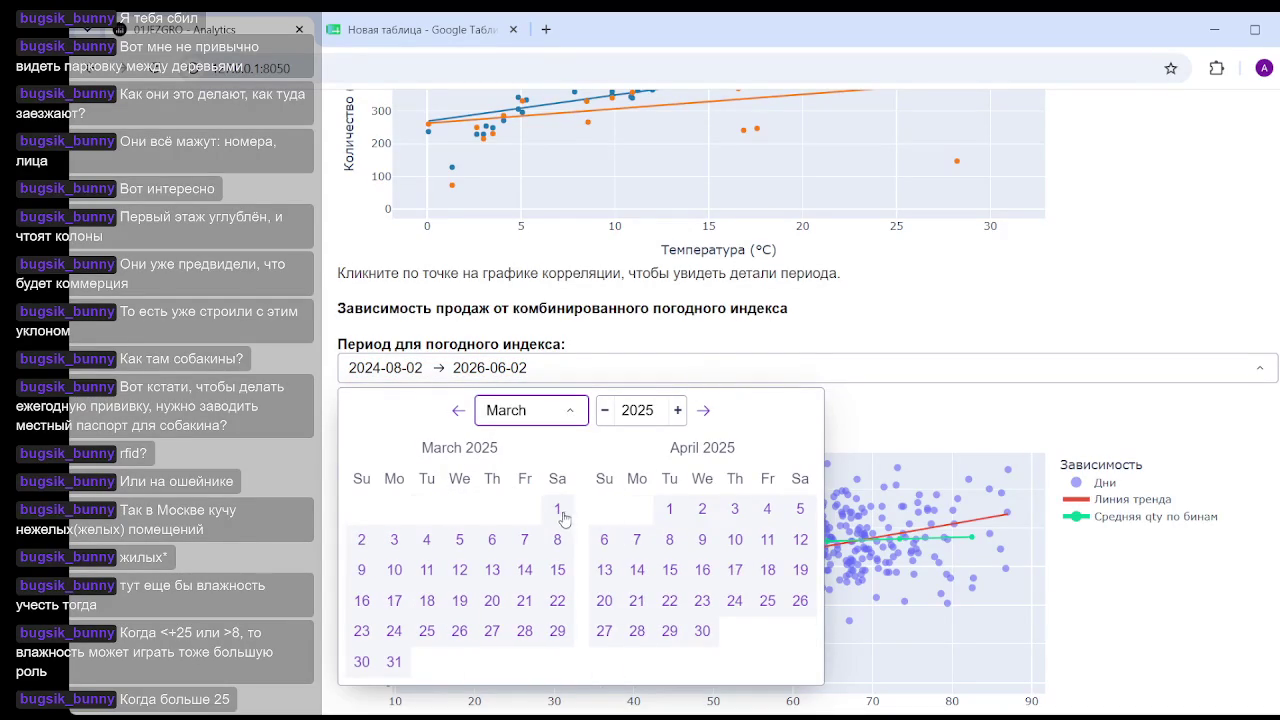
pyautogui.click(555, 510)
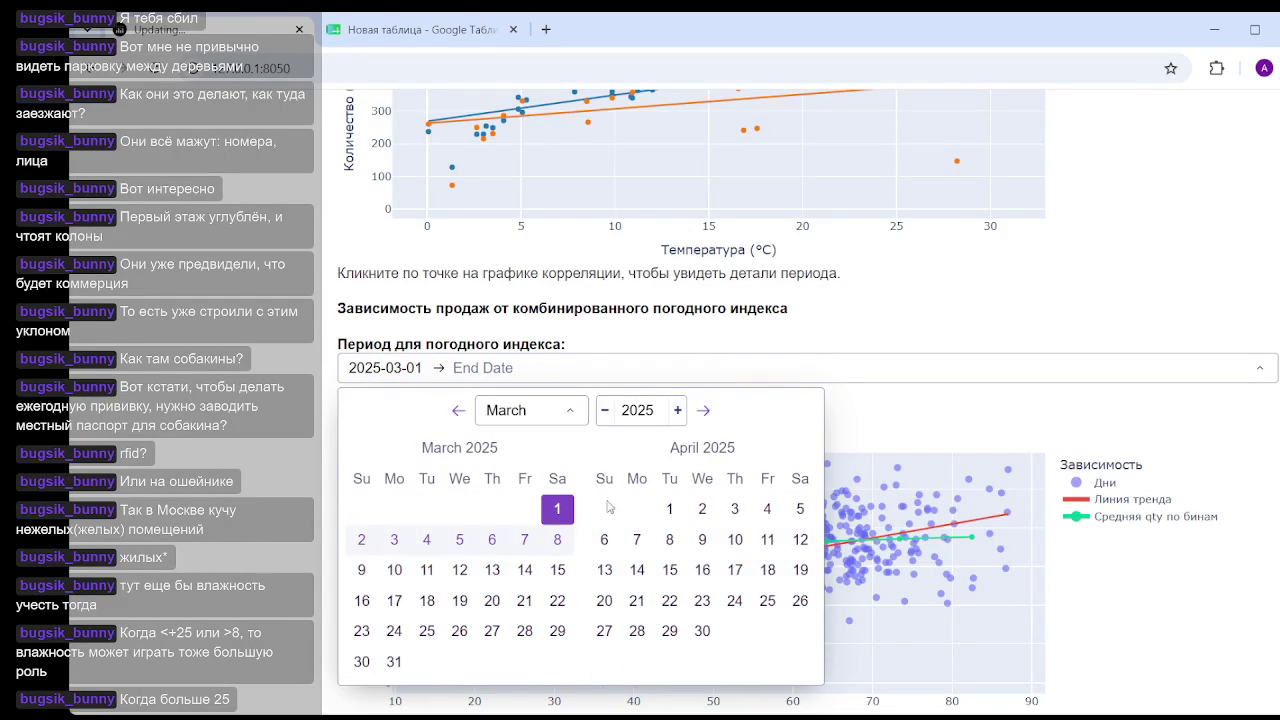
# - End the weather-index period on 30 September 2025
pyautogui.click(703, 412)
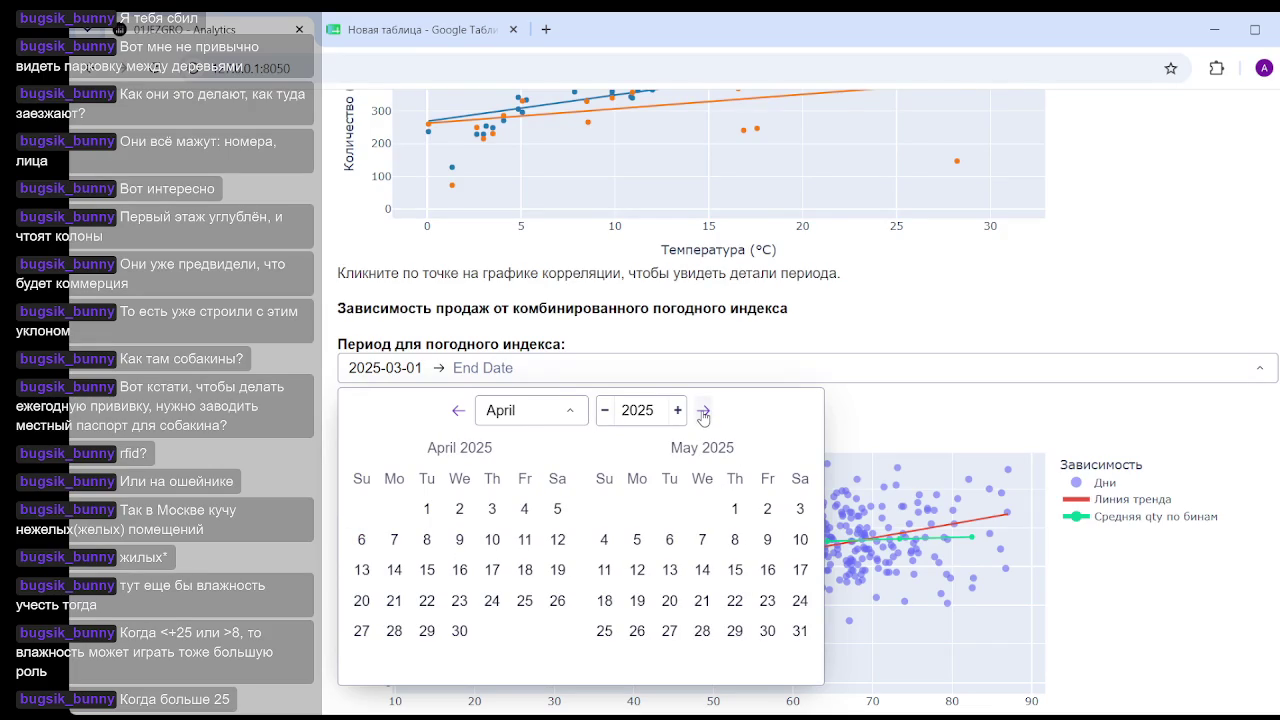
pyautogui.click(704, 412)
pyautogui.click(705, 412)
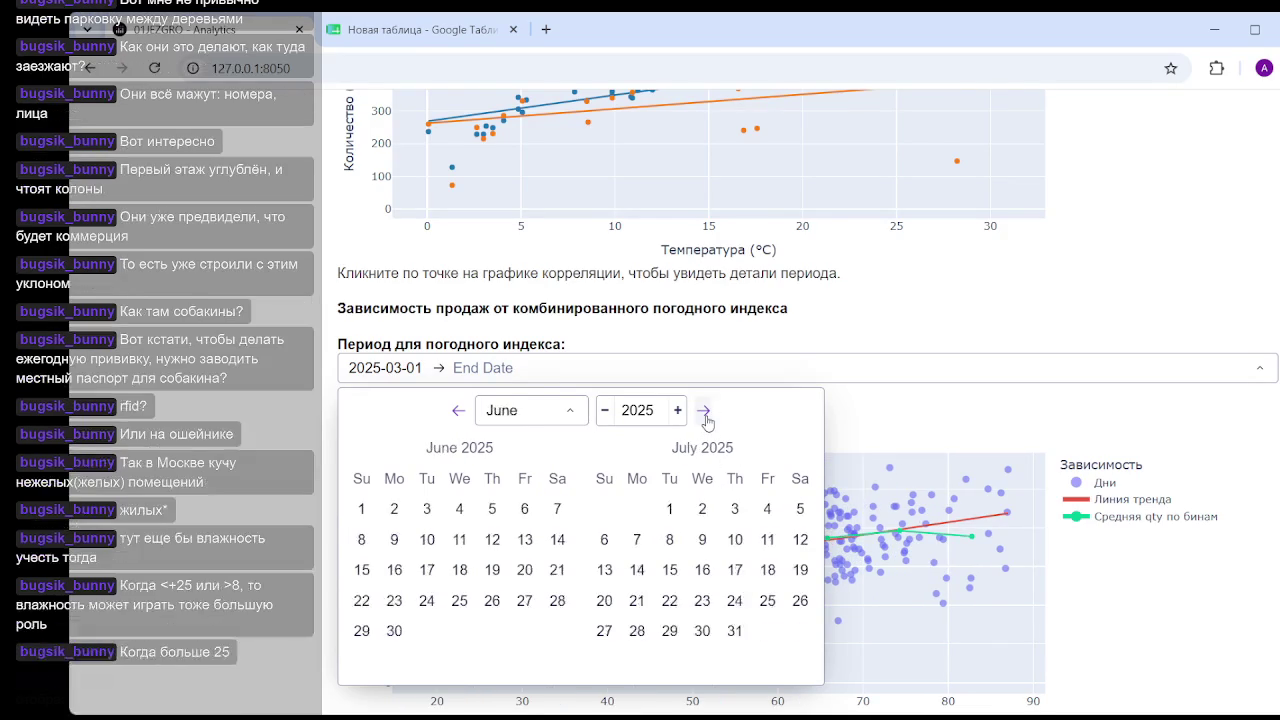
pyautogui.click(704, 412)
pyautogui.click(705, 413)
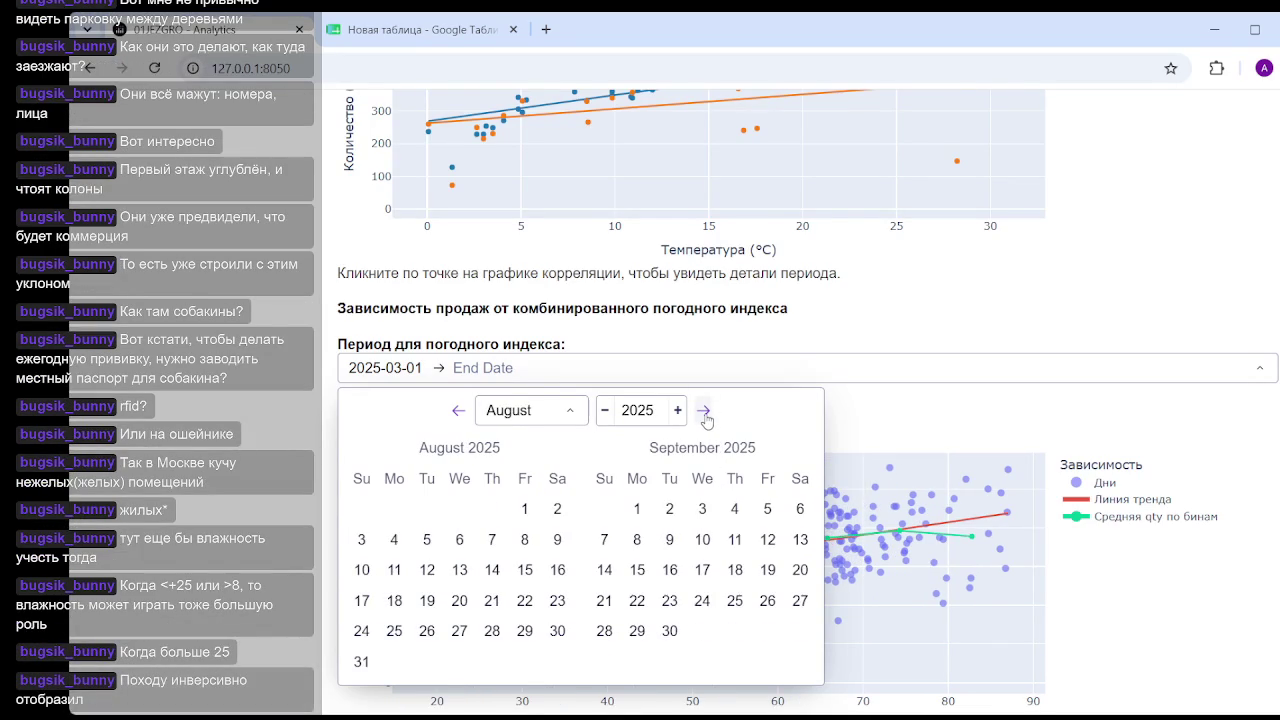
pyautogui.click(669, 631)
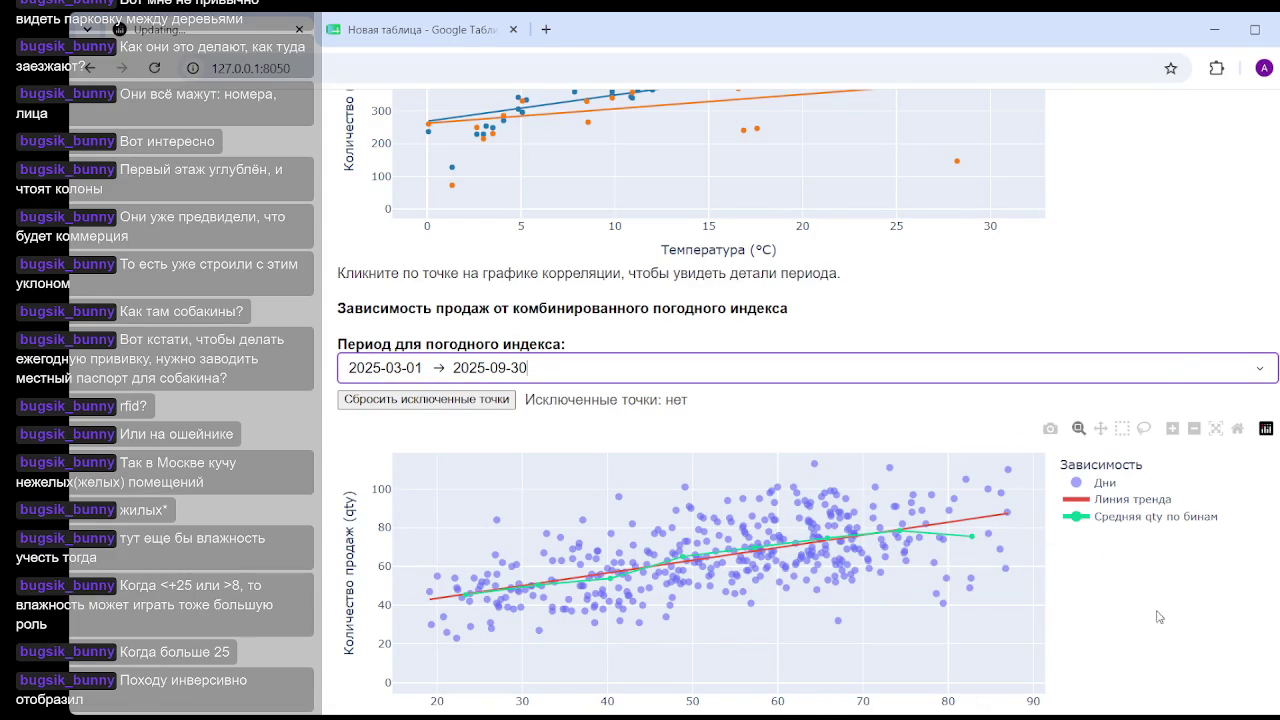
pyautogui.scroll(-1, 1159, 596)
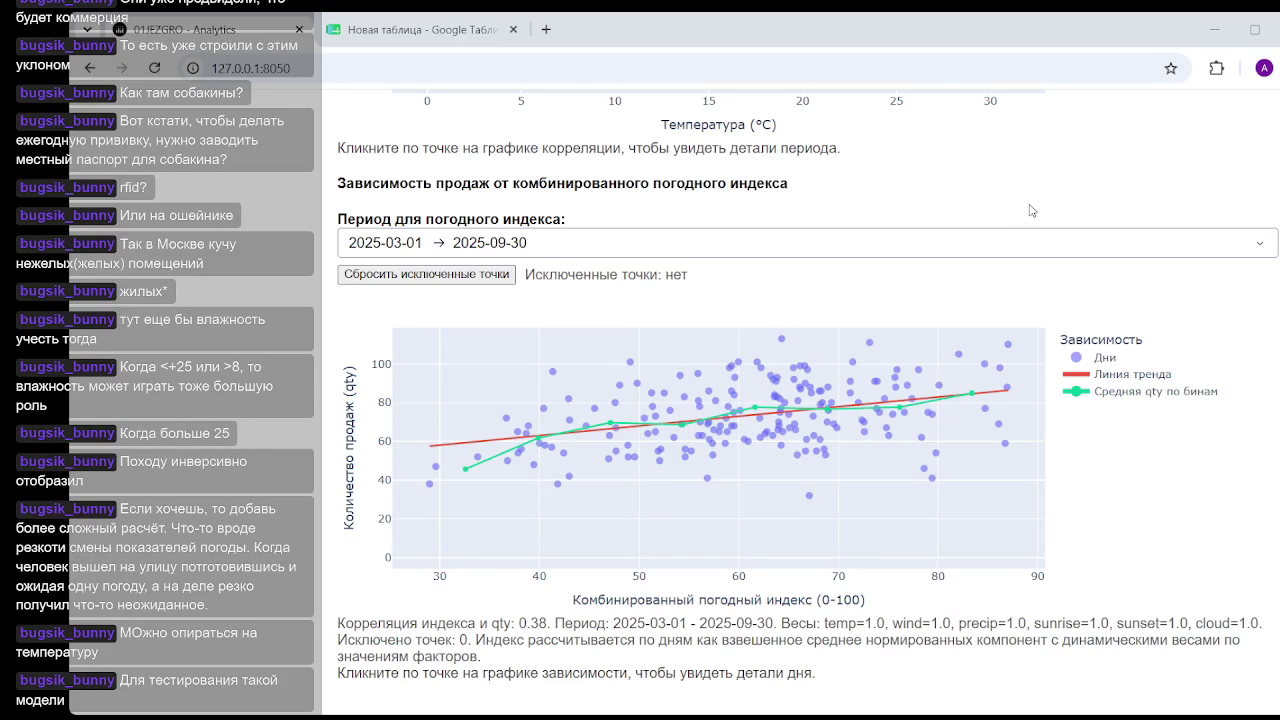
pyautogui.click(557, 246)
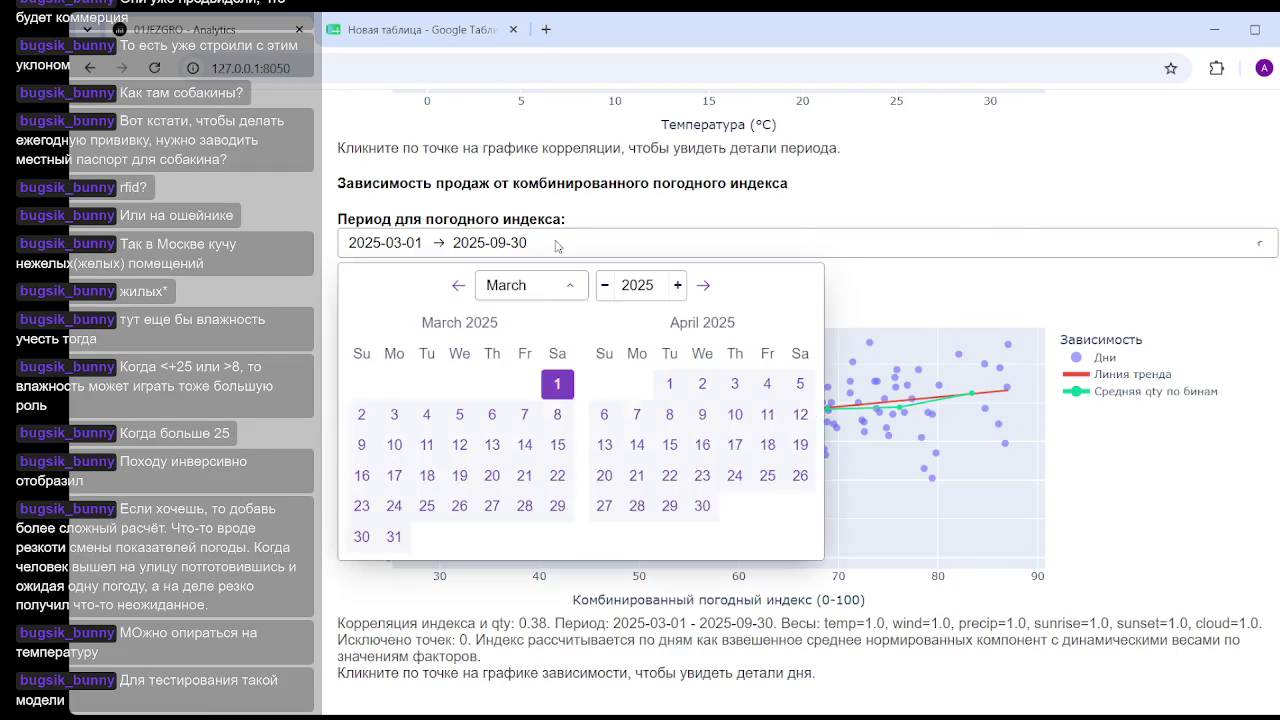
pyautogui.click(603, 286)
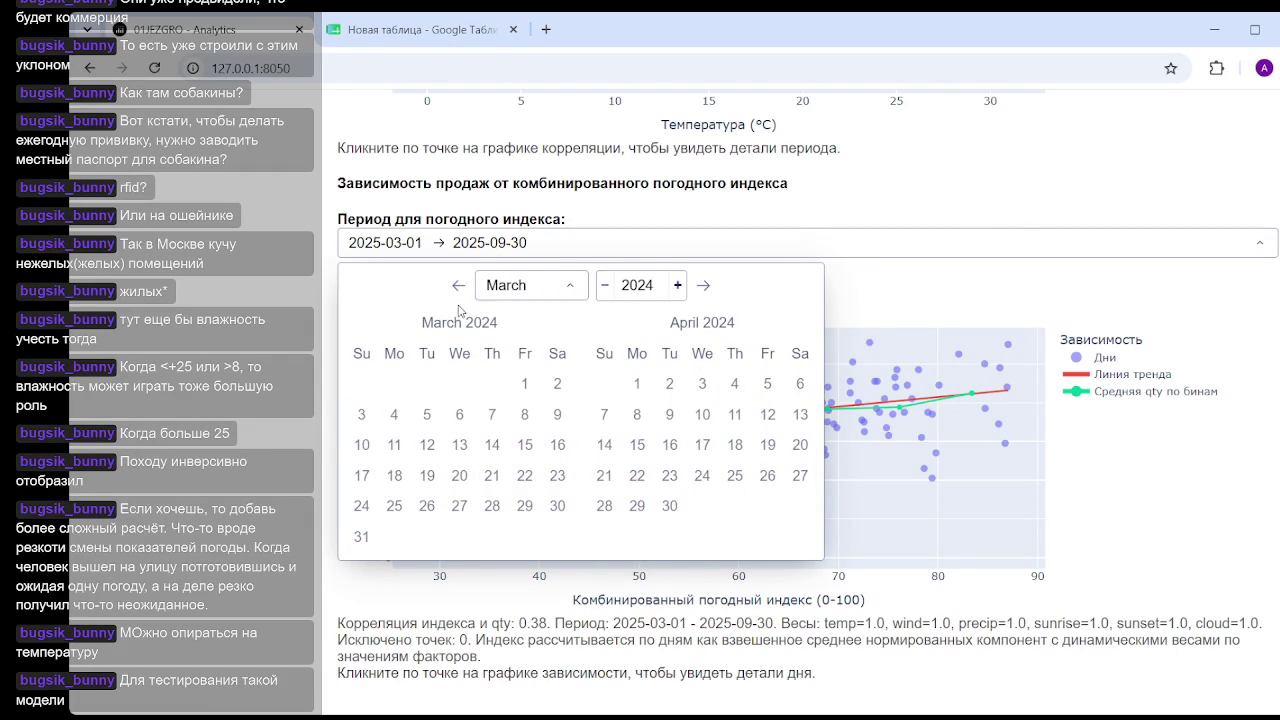
pyautogui.click(572, 293)
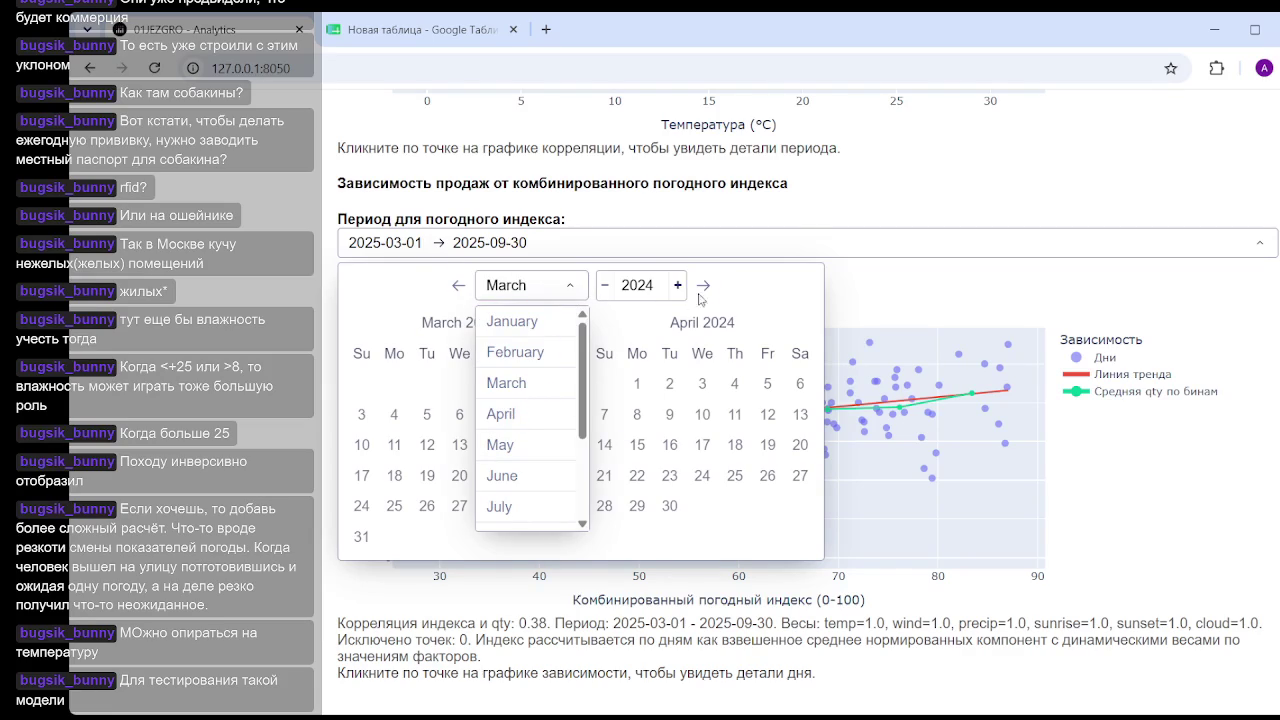
pyautogui.click(762, 292)
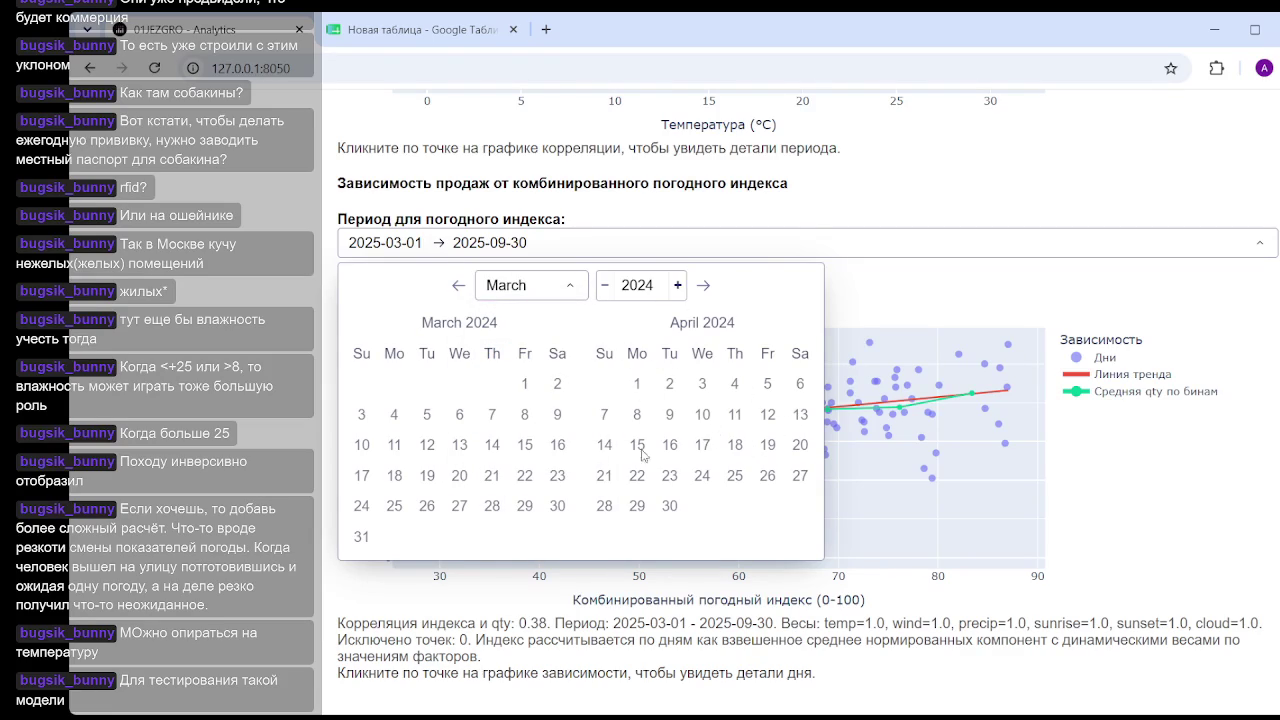
pyautogui.click(949, 200)
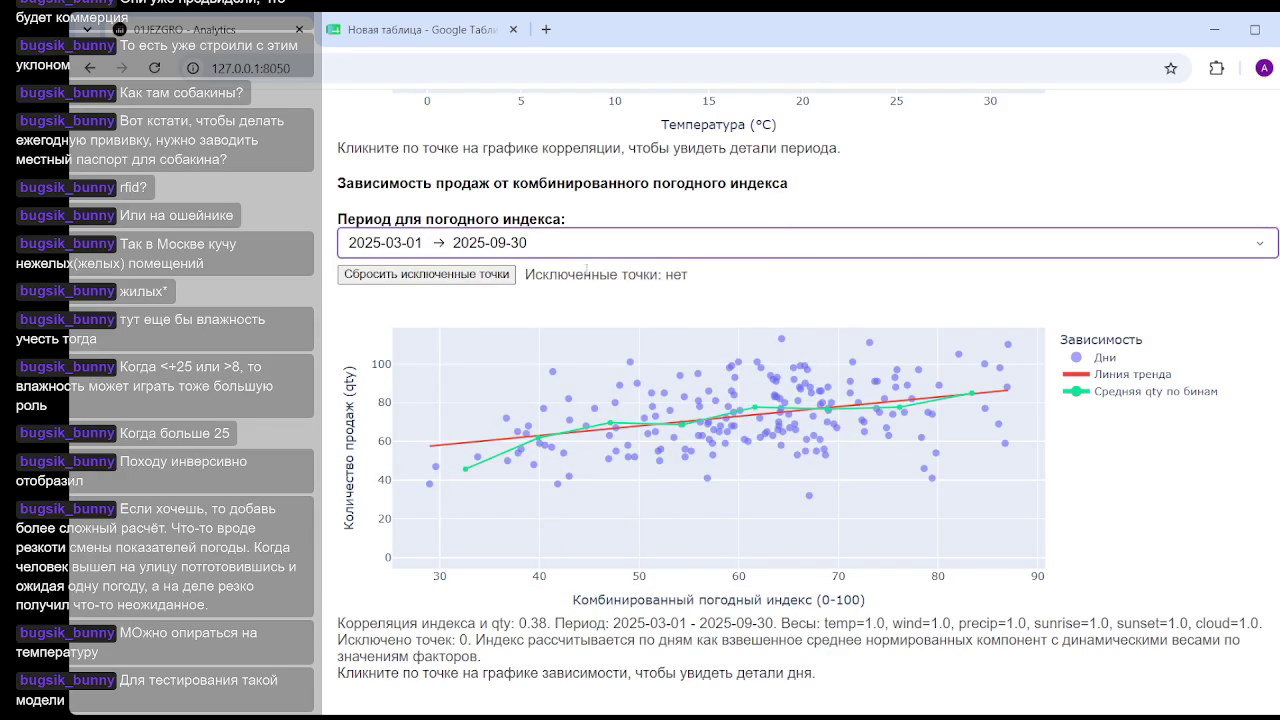
# - Reload 127.0.0.1:8050 to restore the default 2024-08-02 to 2026-06-02 dashboard view
pyautogui.click(391, 62)
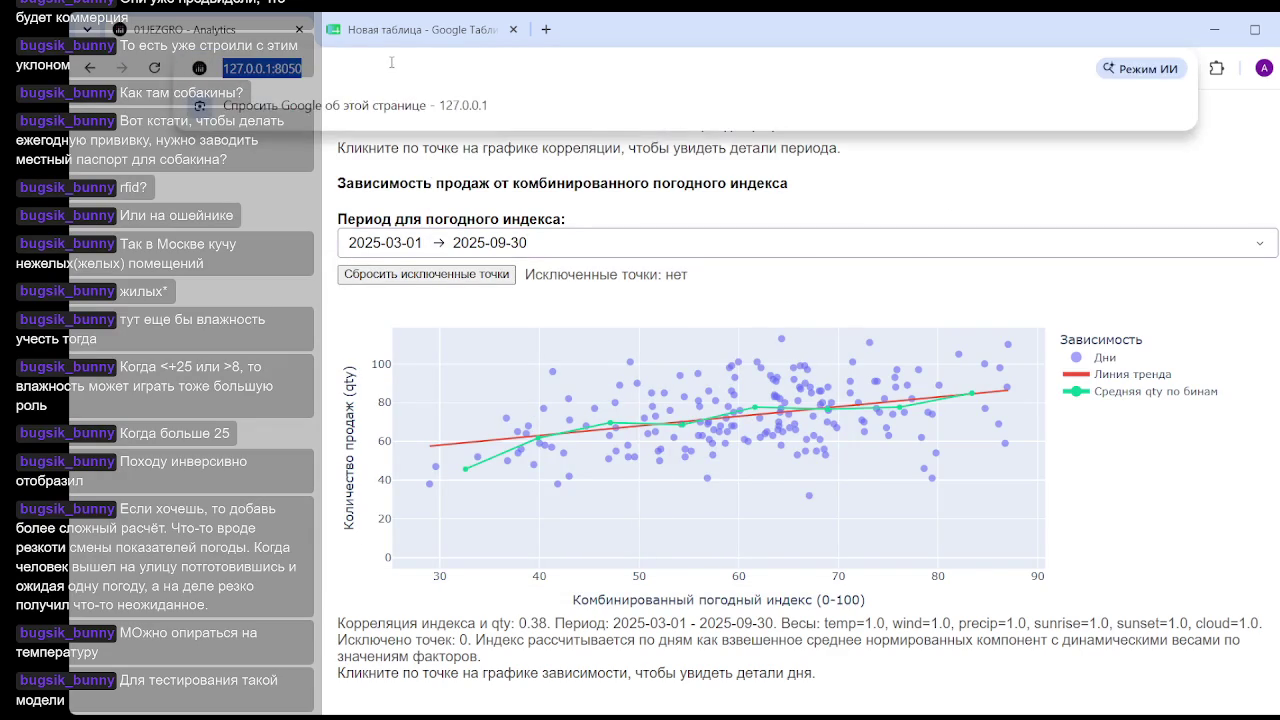
pyautogui.press('Return')
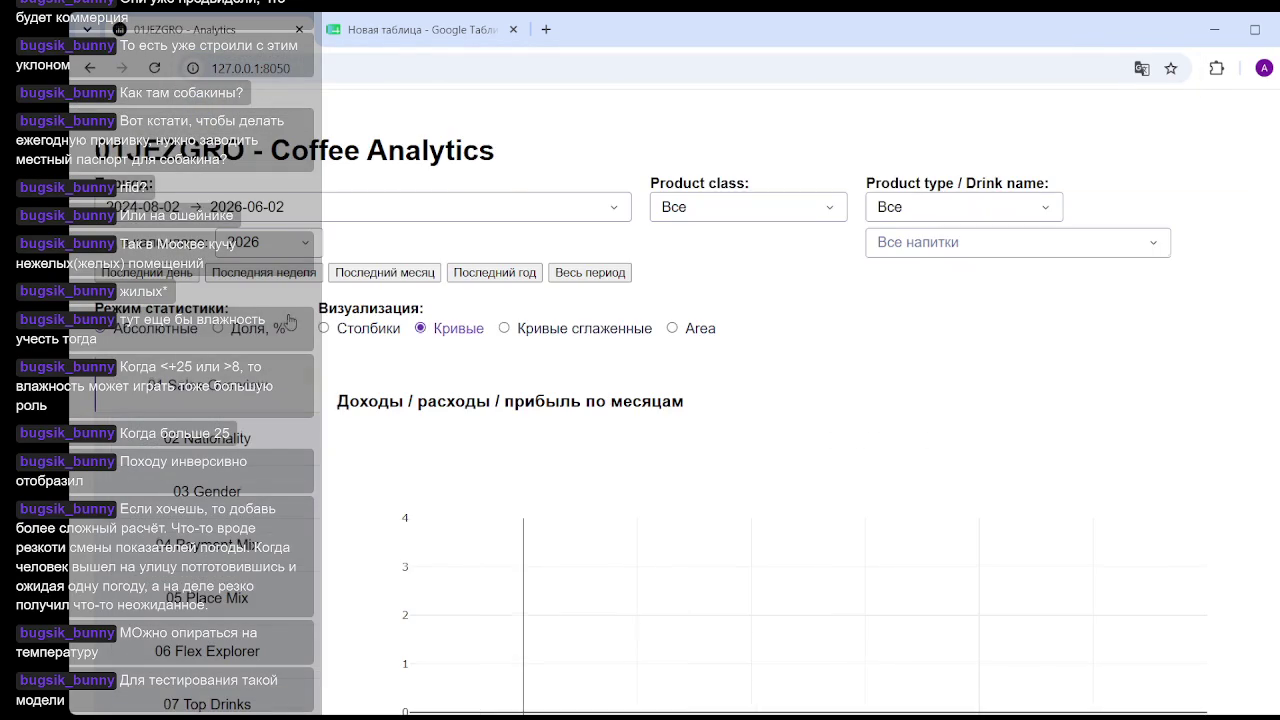
pyautogui.scroll(-1, 292, 313)
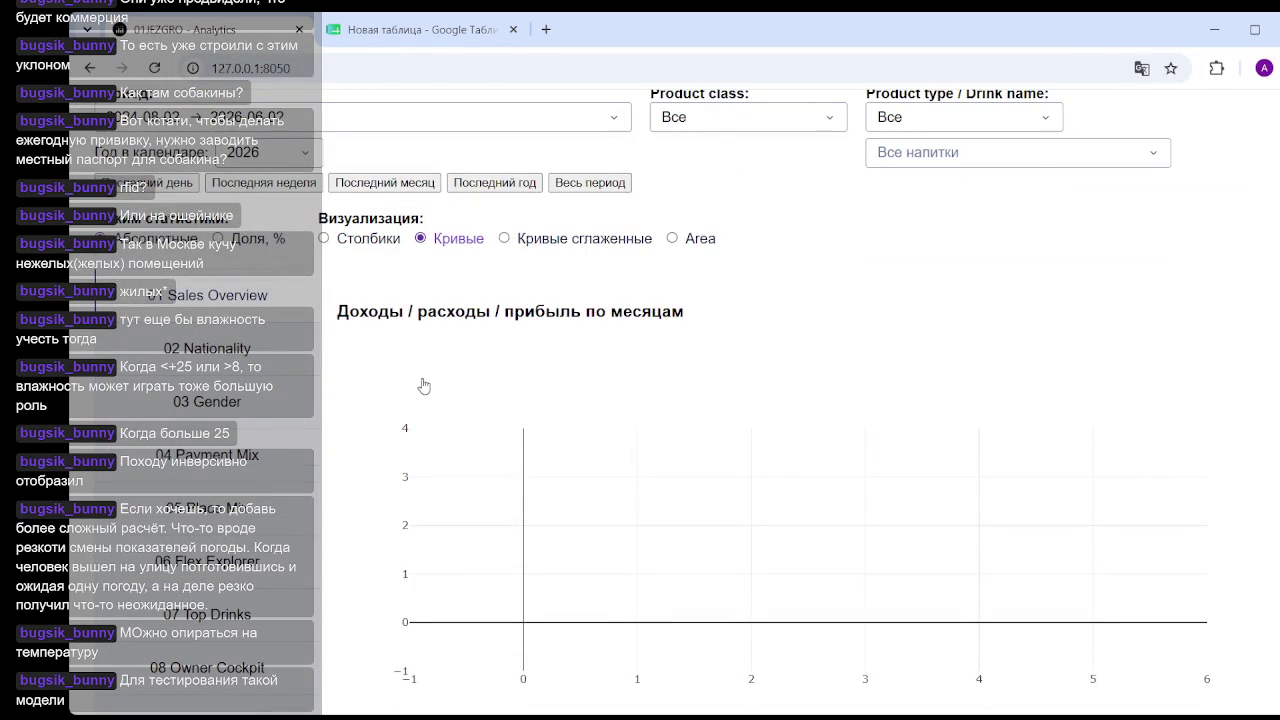